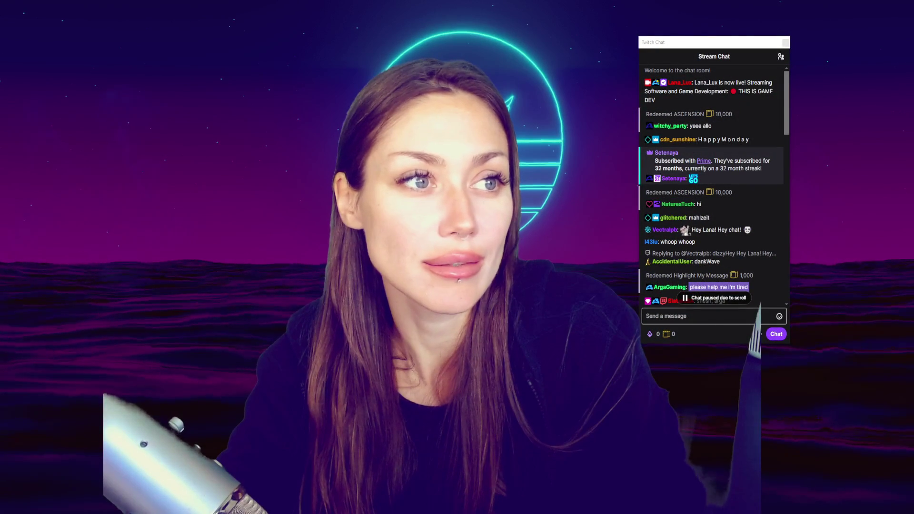
# Nudge the chat popout about 50 px right over the synthwave background
pyautogui.moveTo(706, 46); pyautogui.dragTo(731, 42)
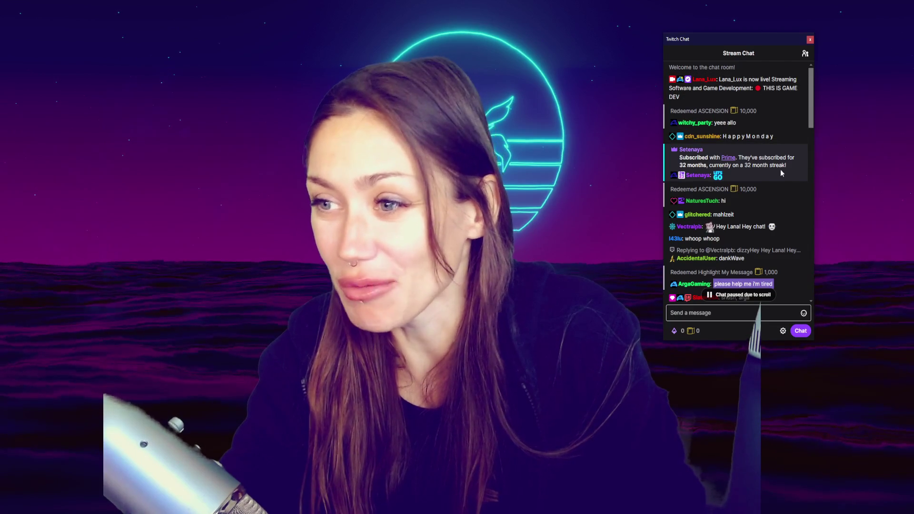
pyautogui.scroll(-1, 771, 162)
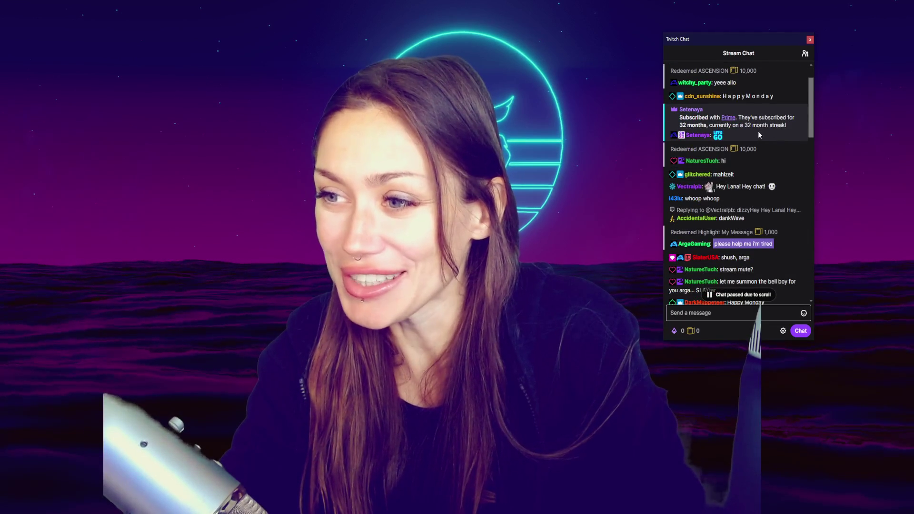
# Scroll the chat to the newest messages until the 'Chat paused due to scroll' banner clears
pyautogui.scroll(-1, 759, 124)
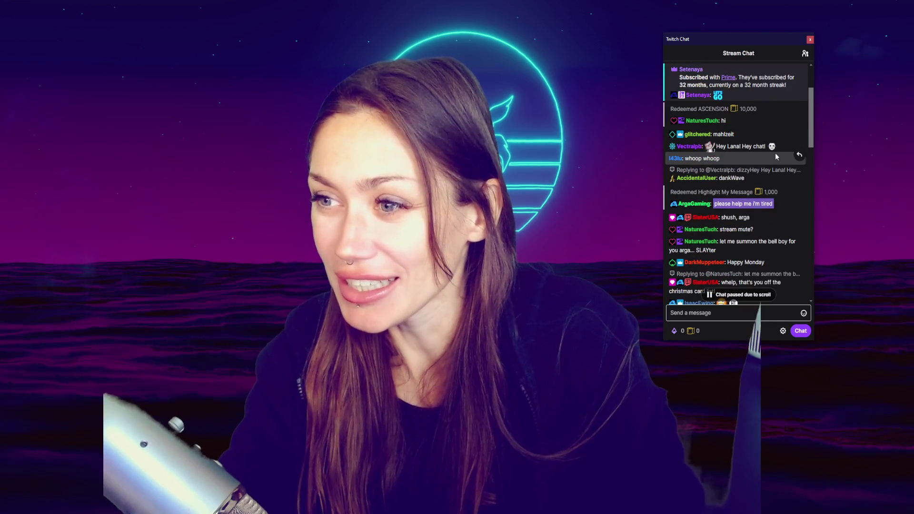
pyautogui.scroll(-1, 776, 155)
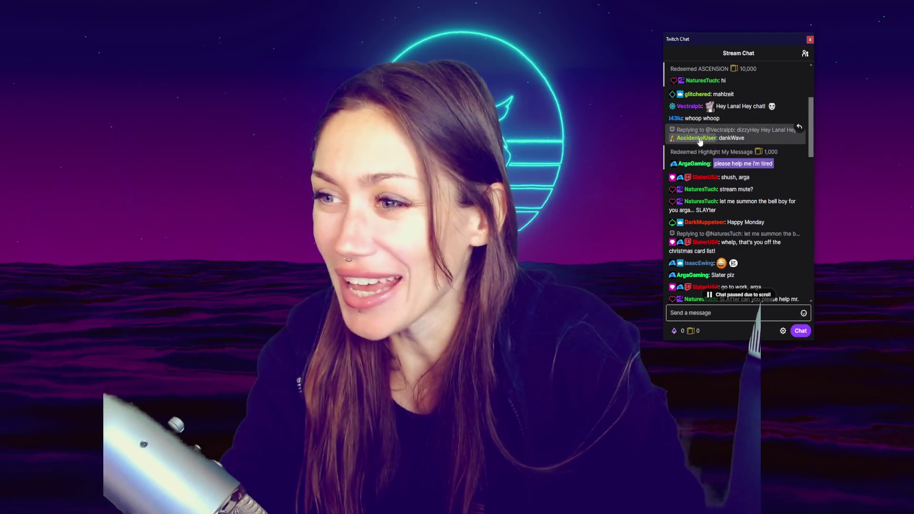
pyautogui.scroll(-2, 714, 145)
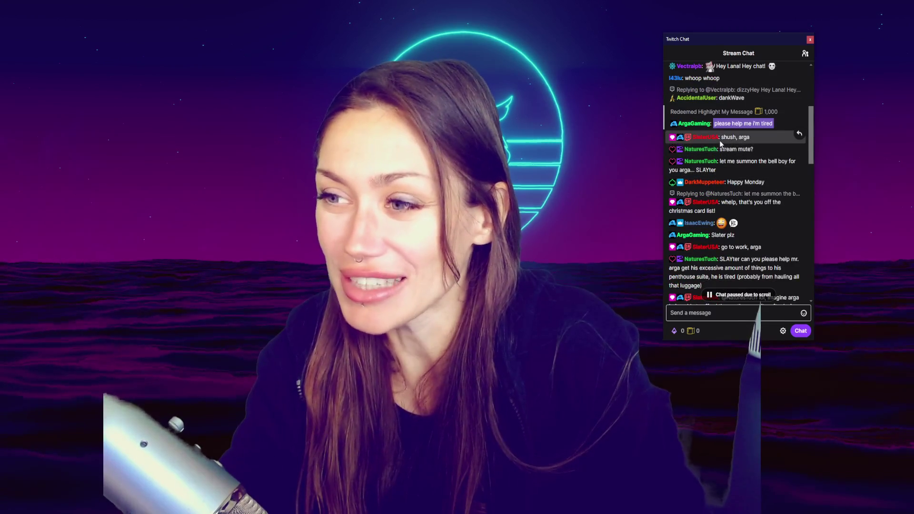
pyautogui.scroll(-2, 724, 148)
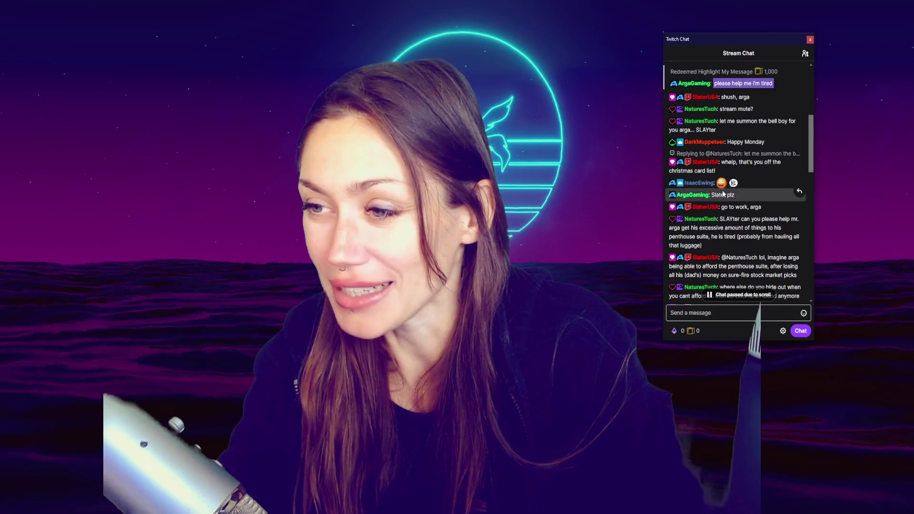
pyautogui.scroll(6, 762, 190)
pyautogui.scroll(-10, 762, 191)
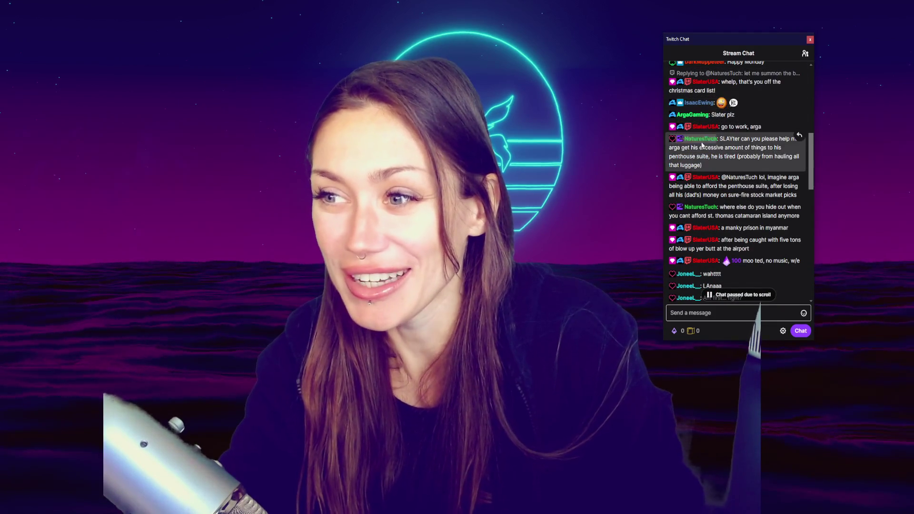
pyautogui.scroll(-5, 754, 160)
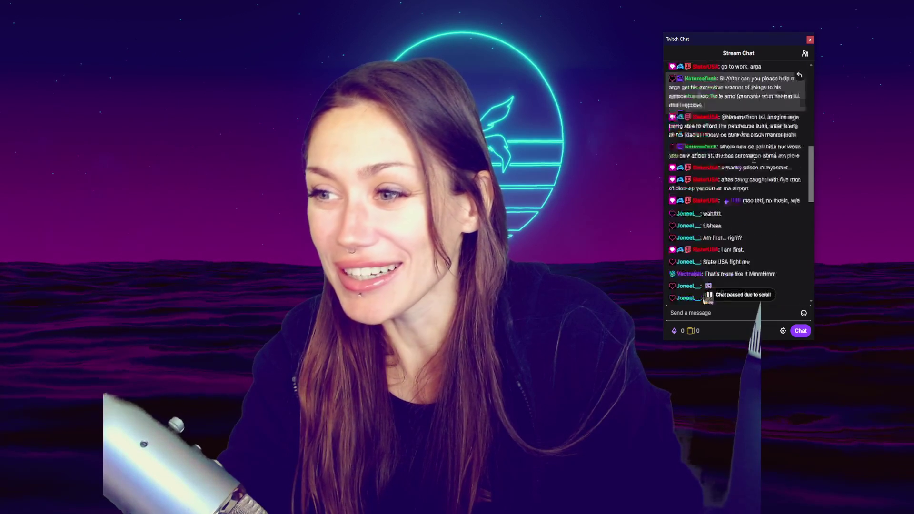
pyautogui.scroll(-2, 754, 159)
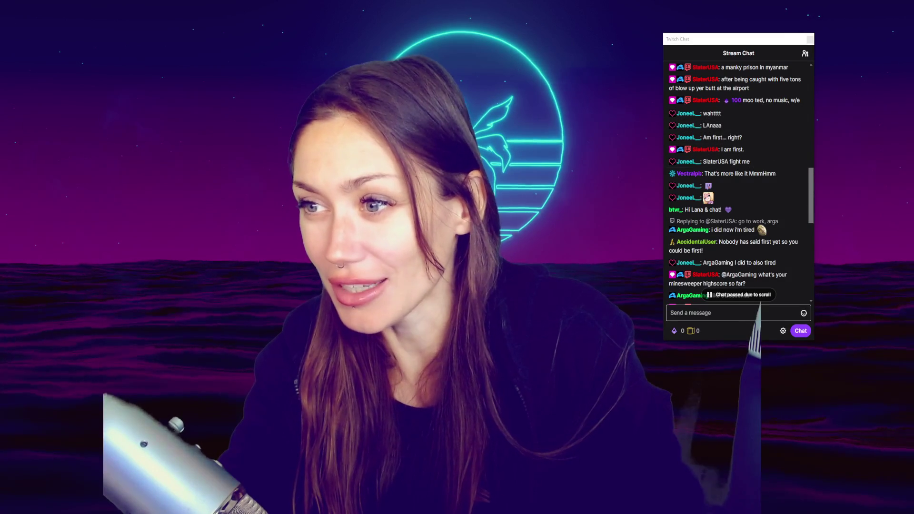
pyautogui.scroll(-2, 773, 268)
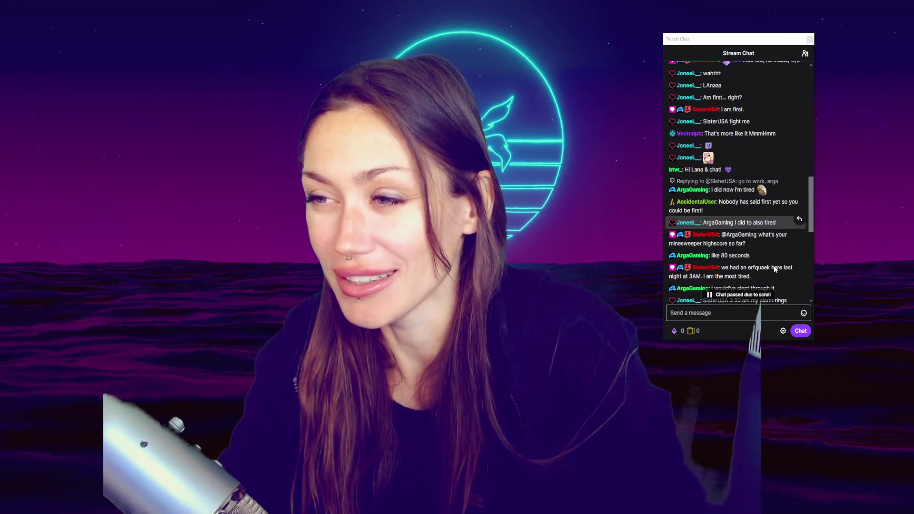
pyautogui.scroll(-2, 773, 265)
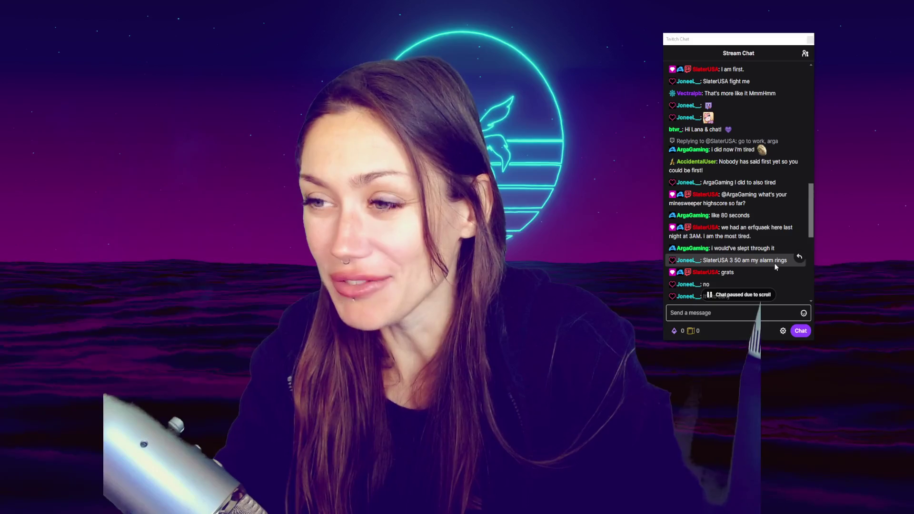
pyautogui.scroll(-2, 775, 264)
pyautogui.scroll(-6, 775, 263)
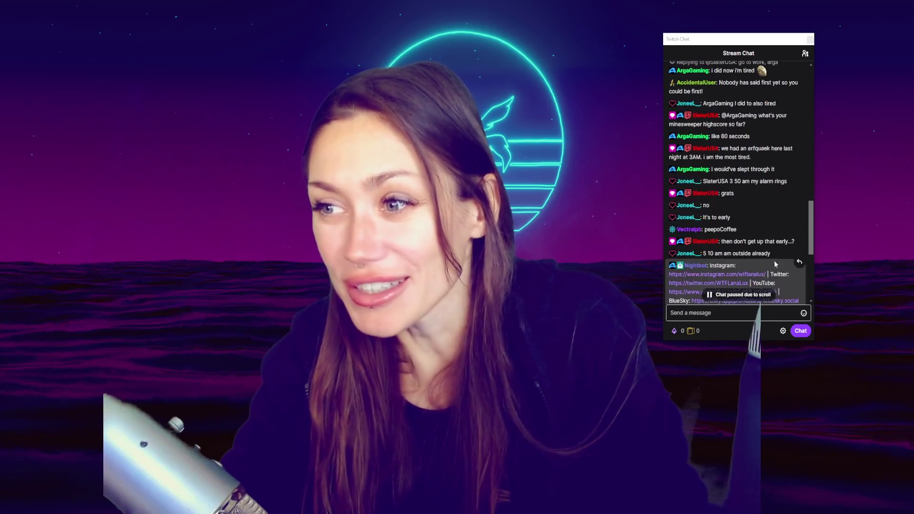
pyautogui.scroll(-7, 773, 247)
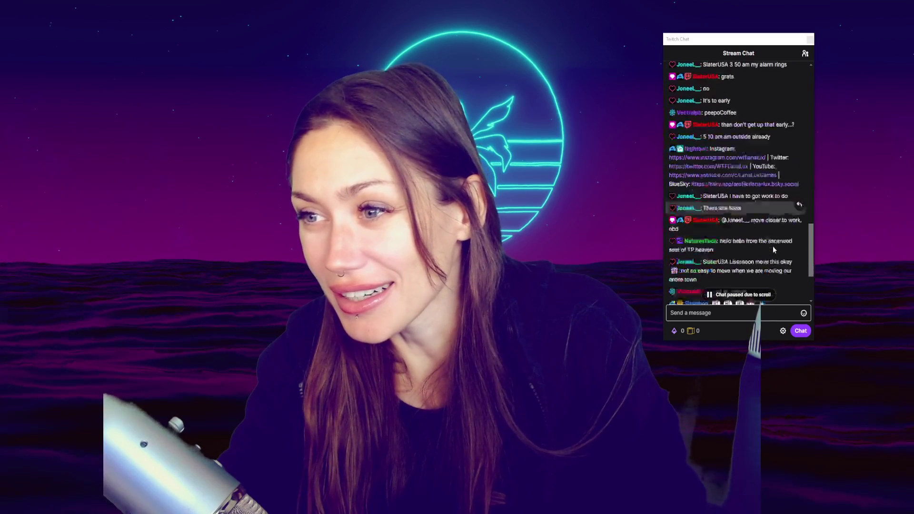
pyautogui.scroll(-1, 772, 248)
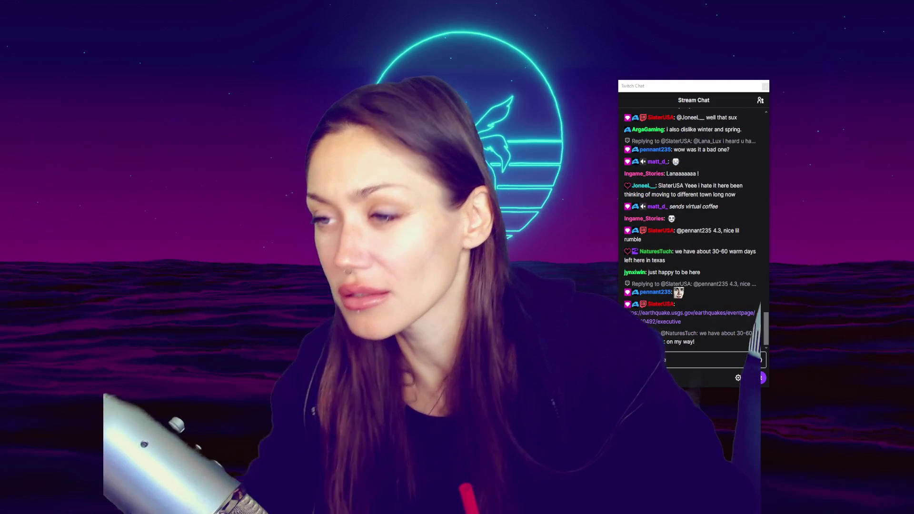
pyautogui.scroll(3, 753, 180)
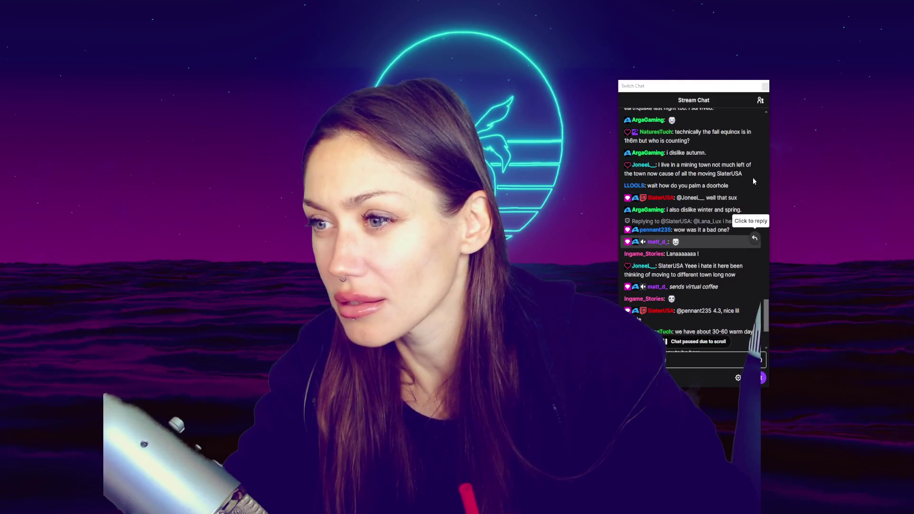
pyautogui.scroll(3, 753, 180)
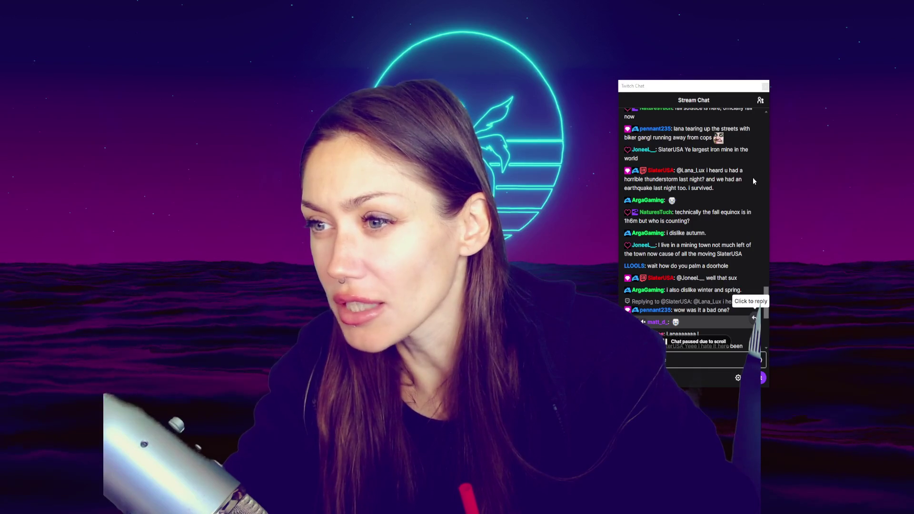
pyautogui.scroll(2, 754, 181)
pyautogui.scroll(2, 753, 180)
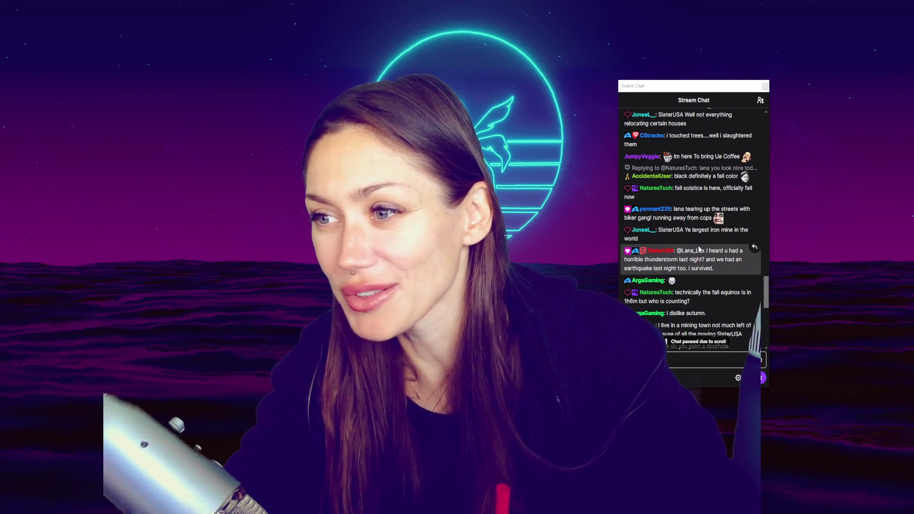
pyautogui.scroll(2, 699, 249)
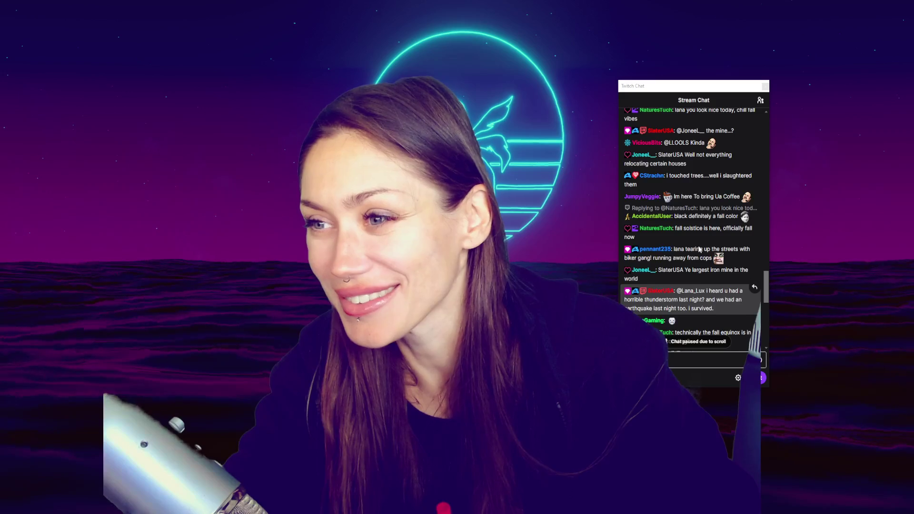
pyautogui.scroll(-4, 699, 249)
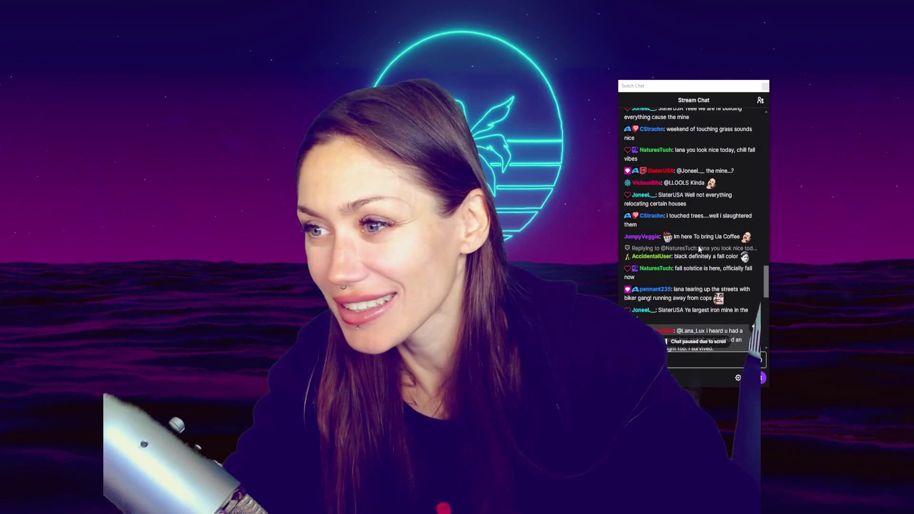
pyautogui.scroll(-2, 698, 249)
pyautogui.scroll(-3, 698, 248)
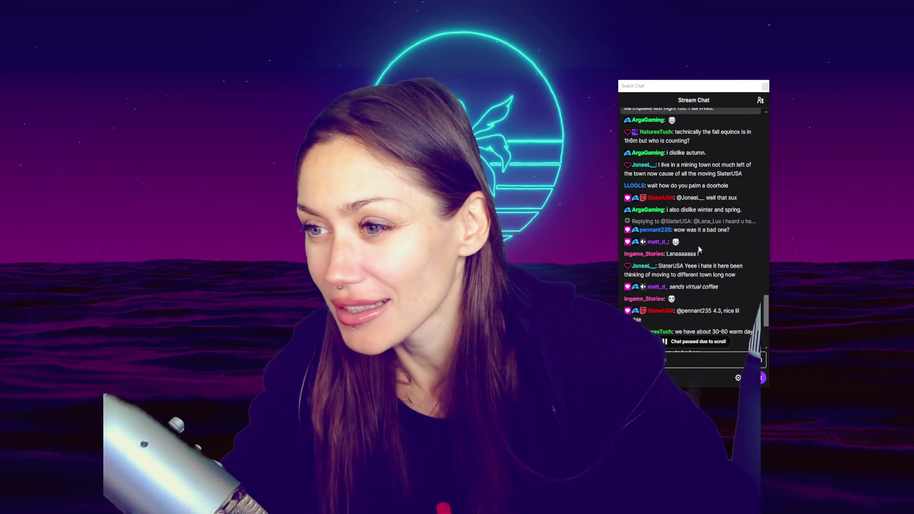
pyautogui.scroll(-2, 698, 247)
pyautogui.scroll(-2, 698, 248)
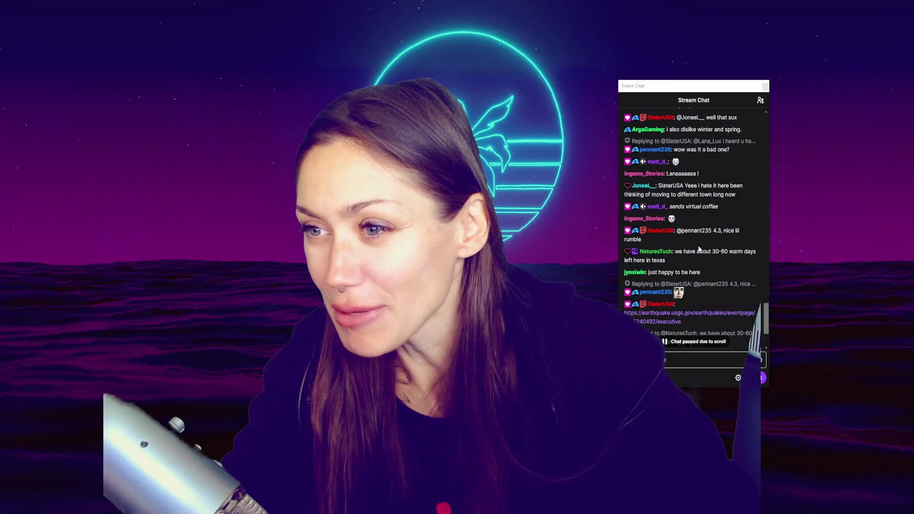
pyautogui.scroll(-4, 700, 248)
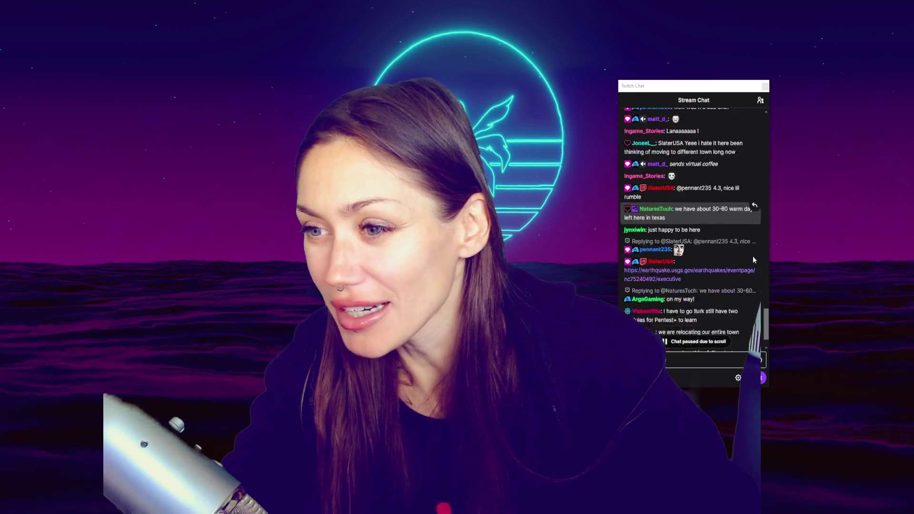
pyautogui.scroll(-1, 726, 304)
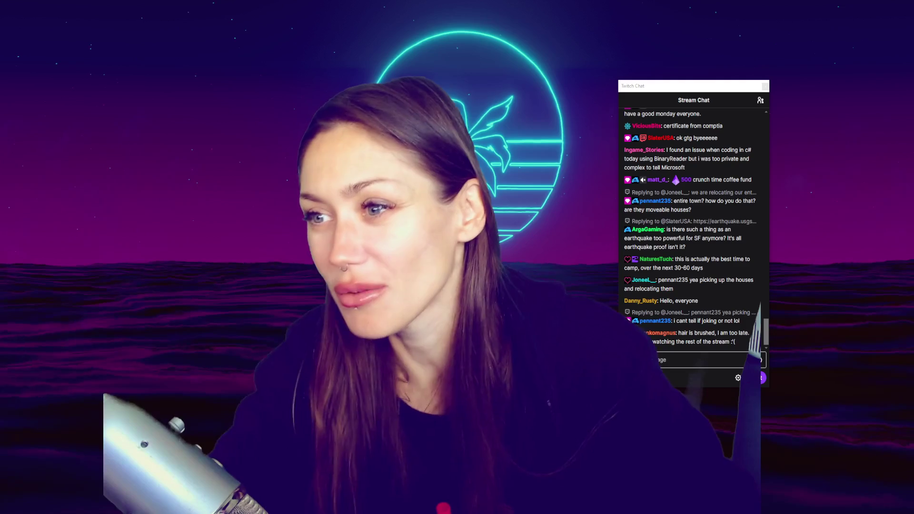
pyautogui.scroll(5, 728, 207)
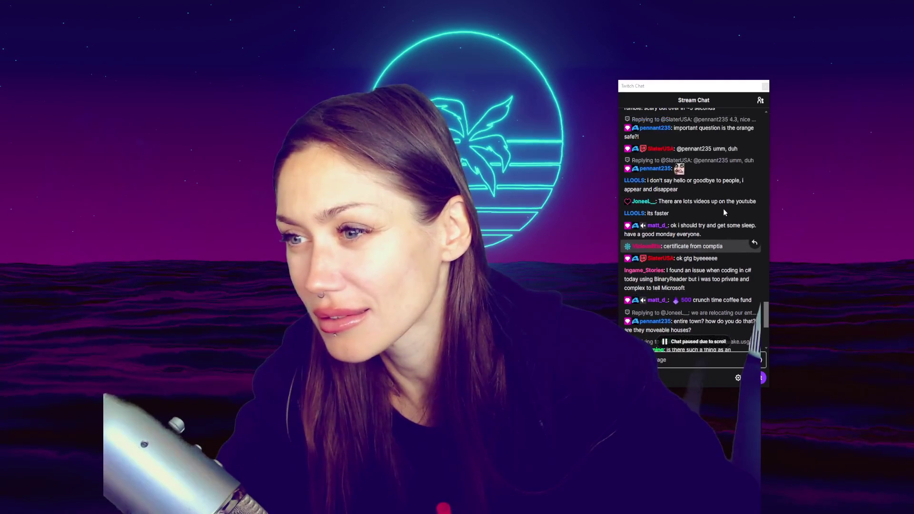
pyautogui.scroll(3, 724, 212)
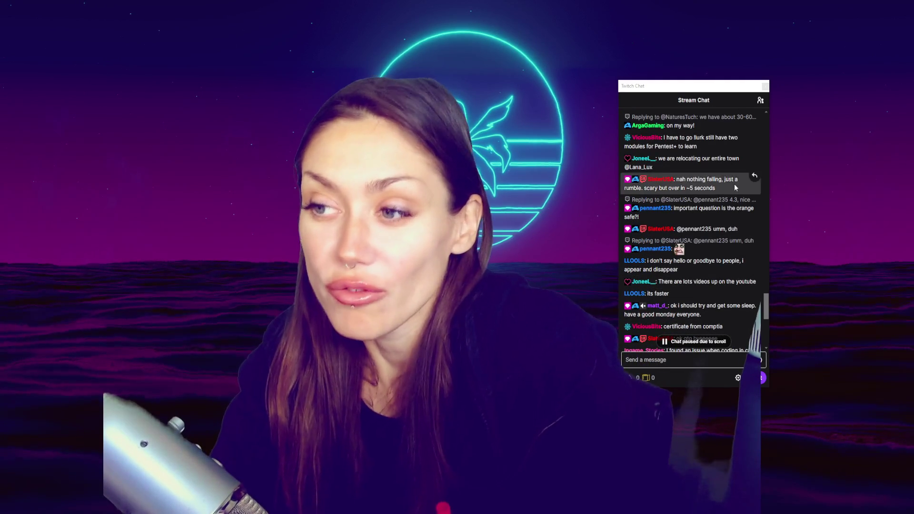
pyautogui.scroll(-5, 729, 210)
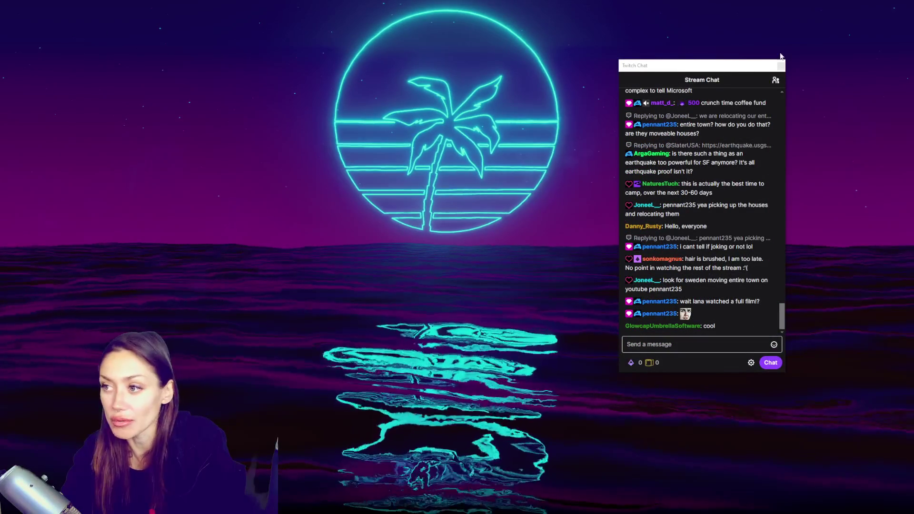
pyautogui.moveTo(726, 66)
pyautogui.mouseDown()
pyautogui.moveTo(852, 48)
pyautogui.moveTo(858, 0)
pyautogui.mouseUp()
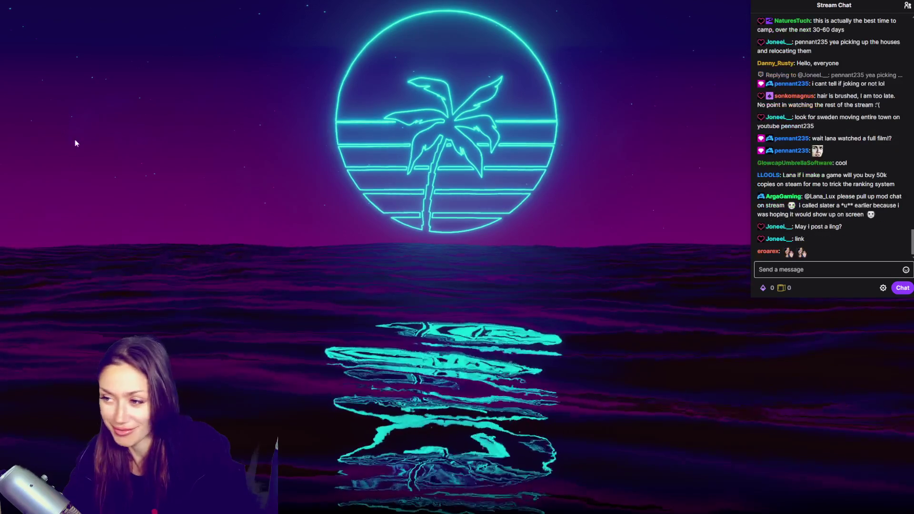
# Place the cursor in the chat message box to begin writing a message
pyautogui.click(823, 270)
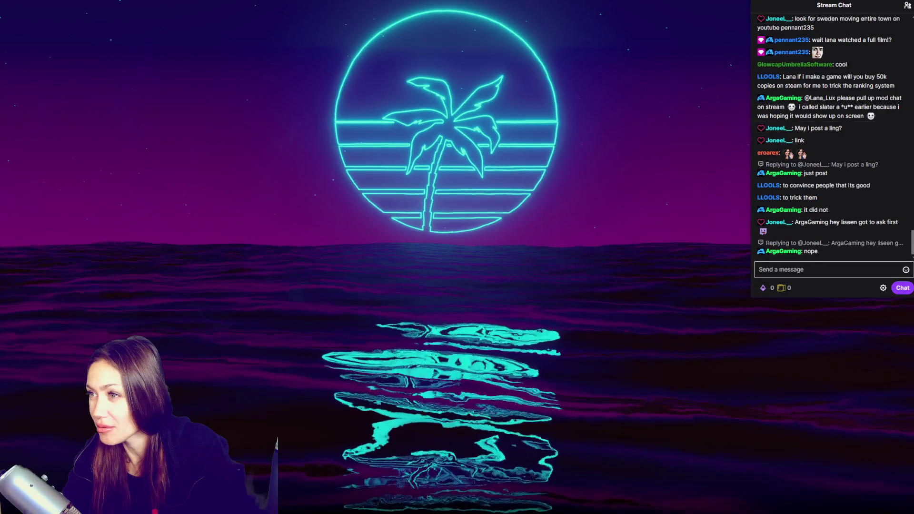
pyautogui.scroll(2, 838, 64)
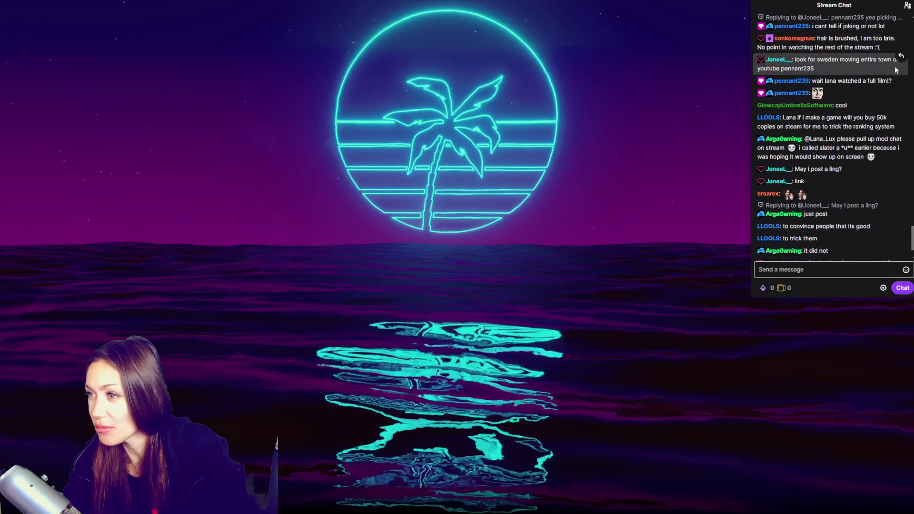
pyautogui.scroll(2, 846, 239)
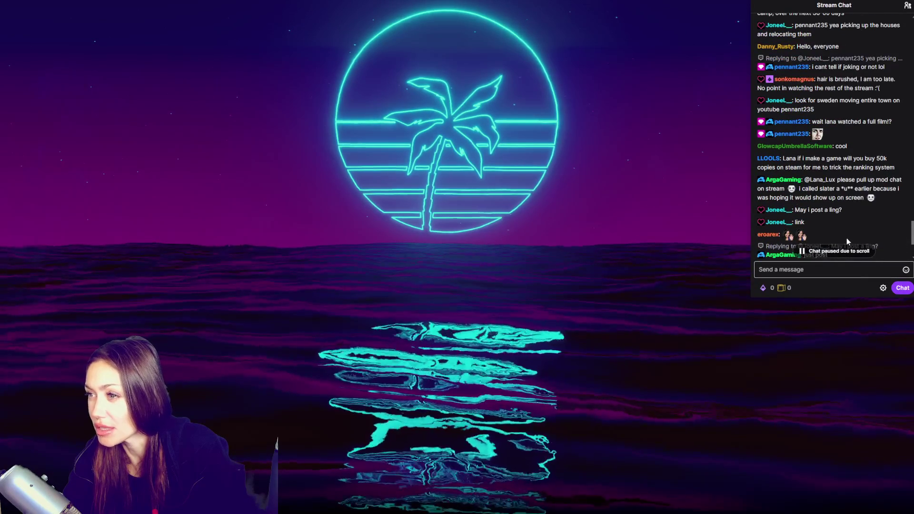
pyautogui.scroll(2, 846, 238)
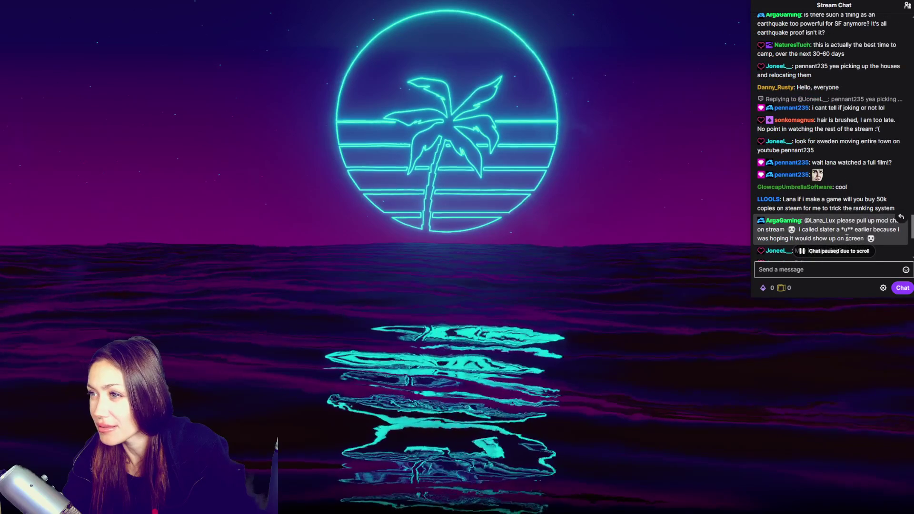
pyautogui.scroll(-5, 846, 238)
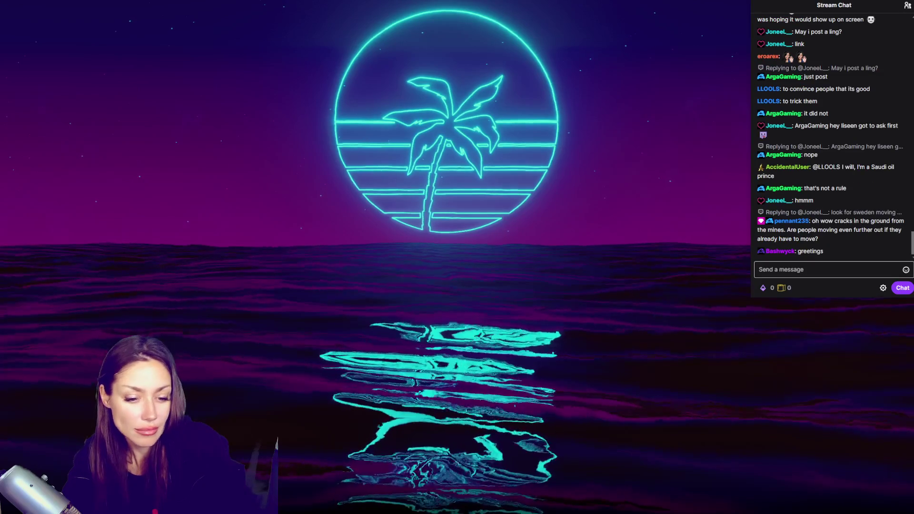
pyautogui.click(8, 384)
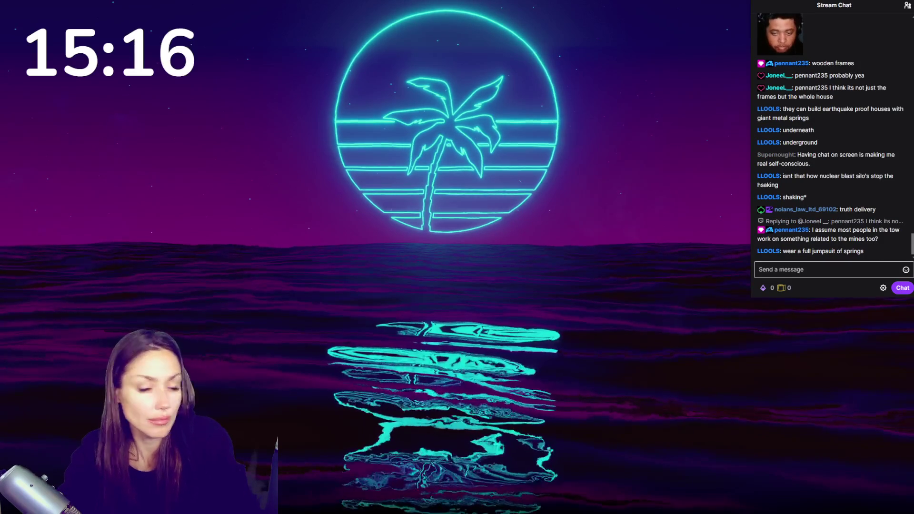
pyautogui.scroll(5, 902, 224)
pyautogui.scroll(2, 902, 223)
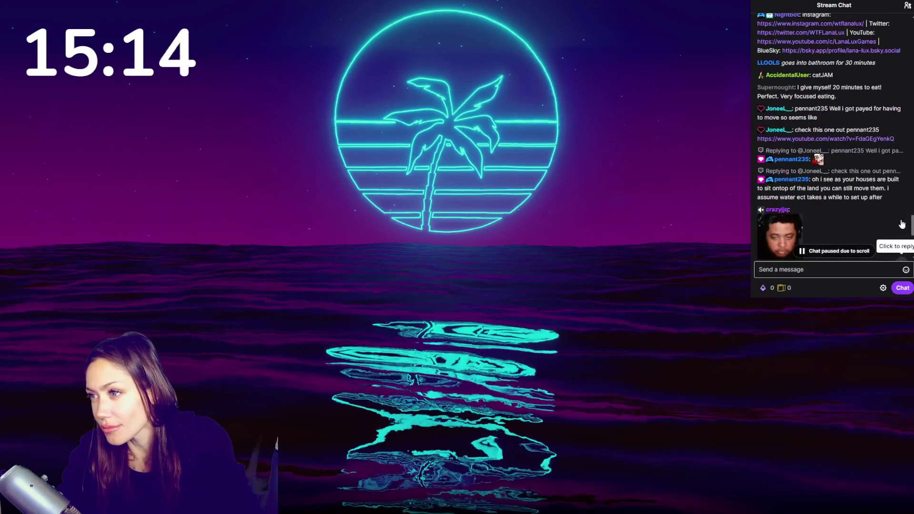
pyautogui.scroll(5, 846, 66)
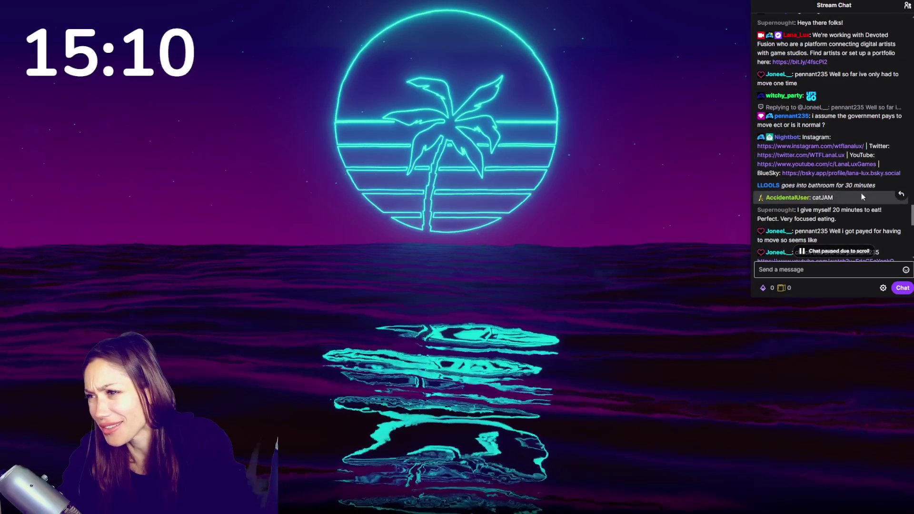
pyautogui.scroll(-10, 861, 193)
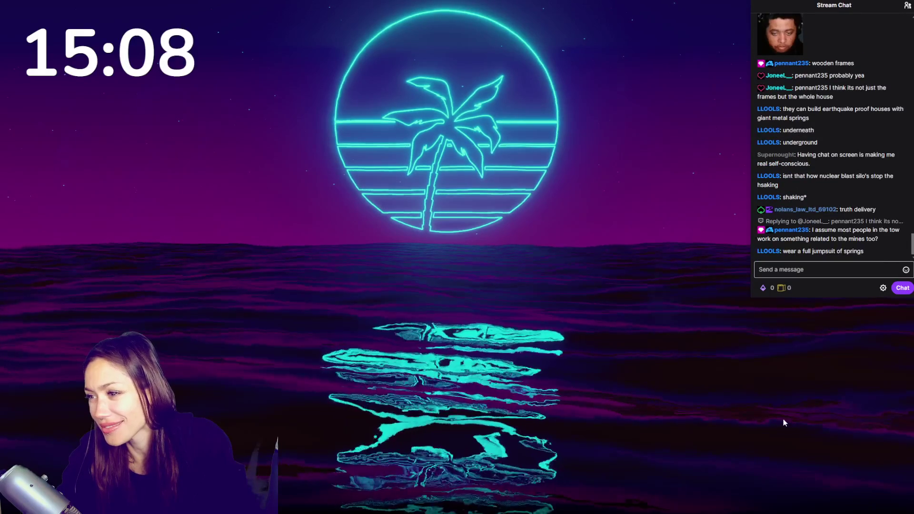
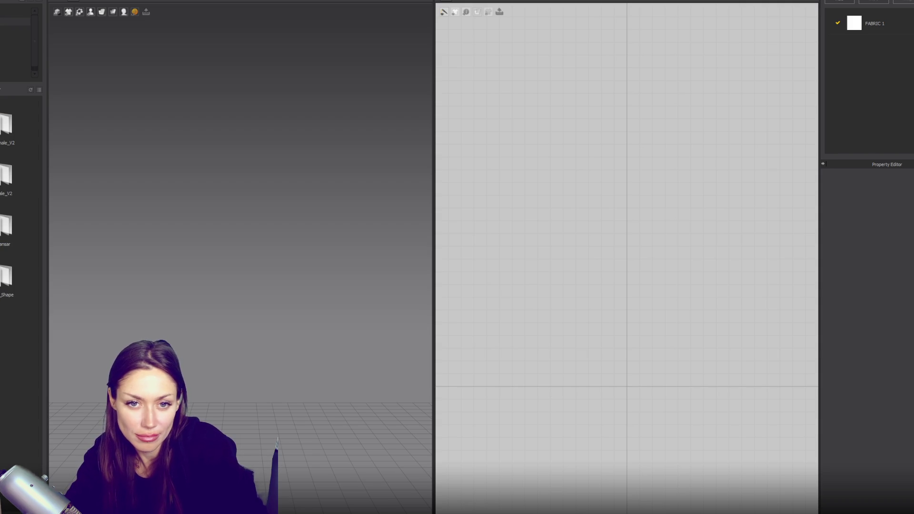
# Load the FV2_Mia.avt avatar from the Library's Female_V2 folder into the scene
pyautogui.doubleClick(5, 126)
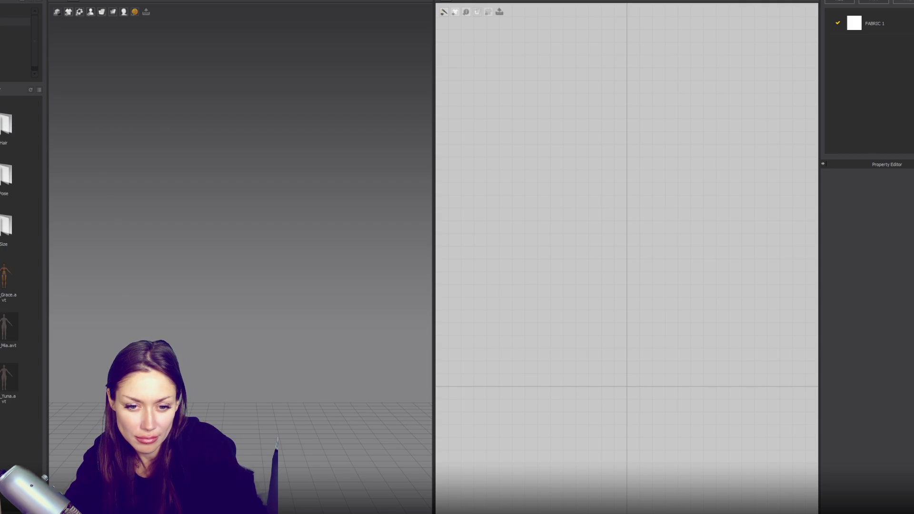
pyautogui.moveTo(6, 329)
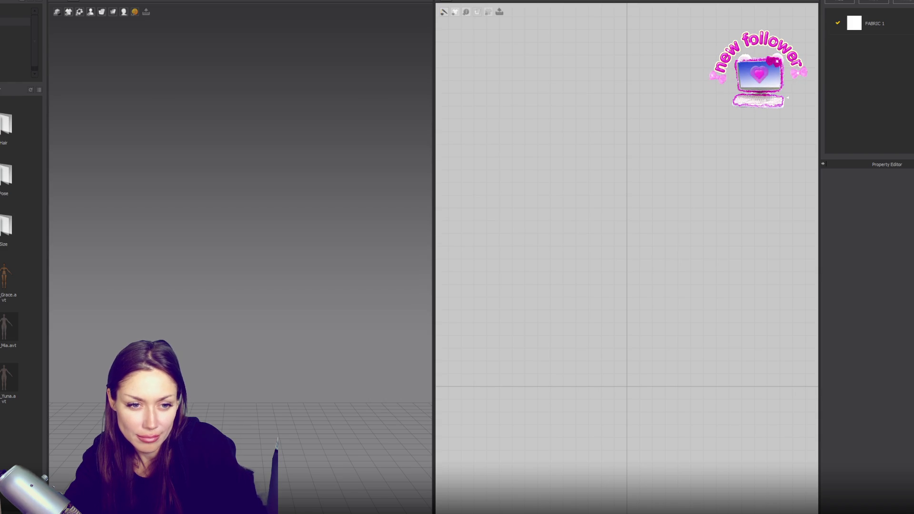
pyautogui.doubleClick(28, 313)
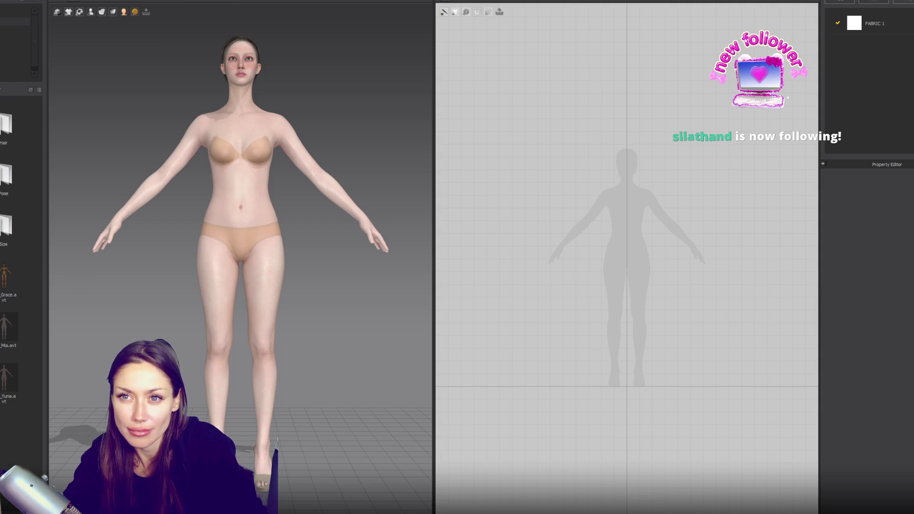
# Swap the 2D pattern and 3D views, then zoom in on the silhouette's upper body
pyautogui.click(223, 0)
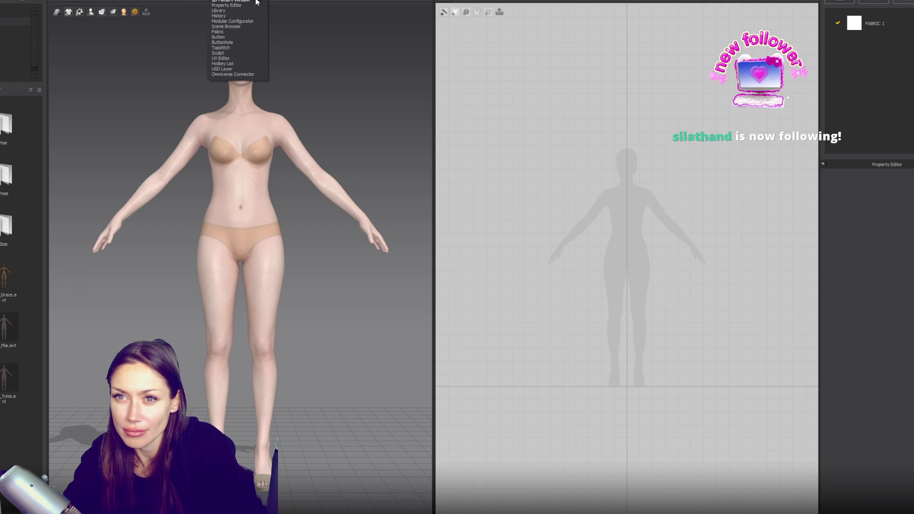
pyautogui.click(257, 1)
pyautogui.scroll(10, 281, 171)
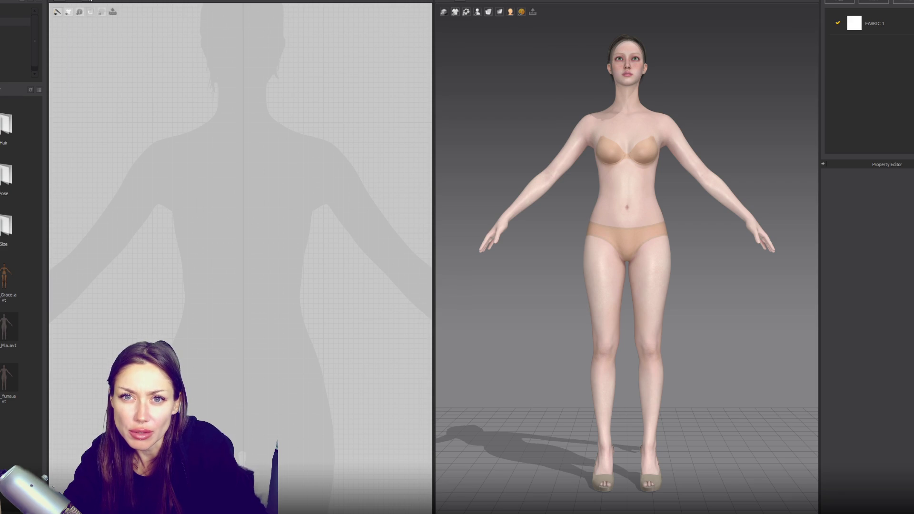
# Try the internal polygon/line tool and dismiss the 'click within a Pattern' message
pyautogui.moveTo(97, 1)
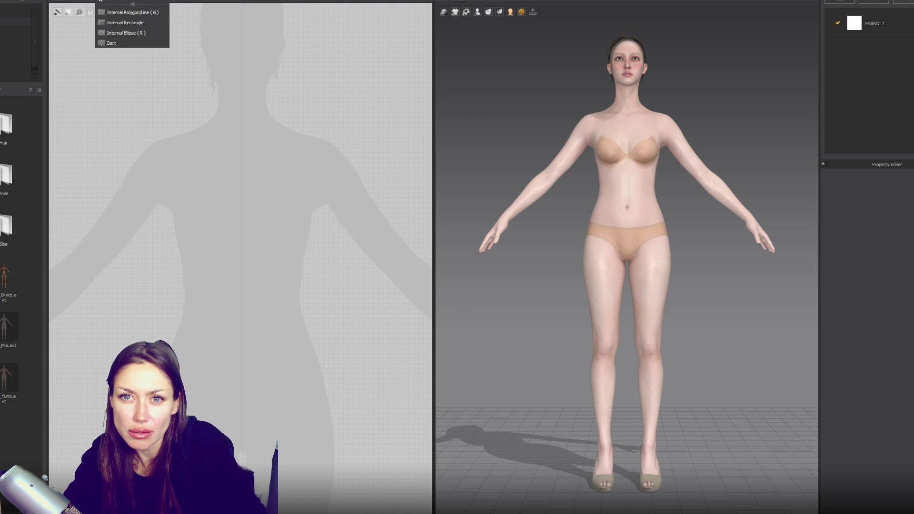
pyautogui.click(109, 15)
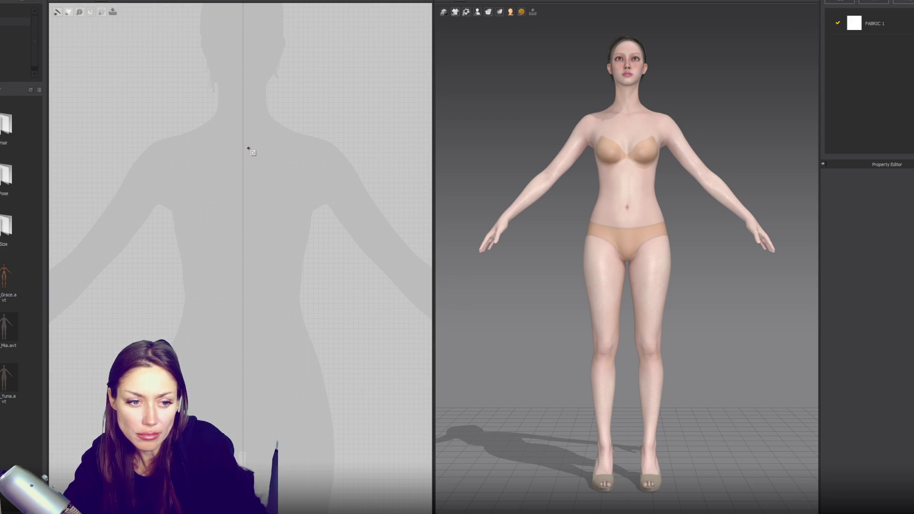
pyautogui.click(197, 128)
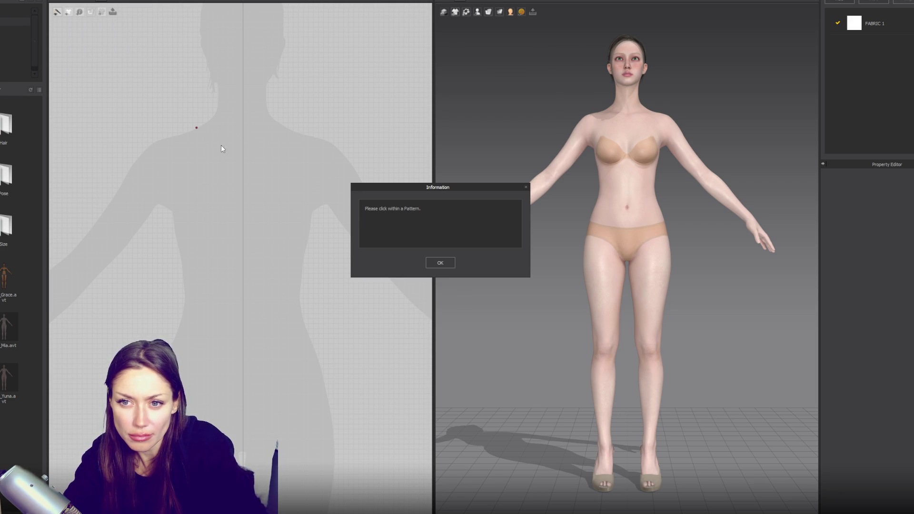
pyautogui.click(438, 265)
# Draw a tall rectangle pattern over the torso silhouette with the Rectangle tool
pyautogui.click(80, 12)
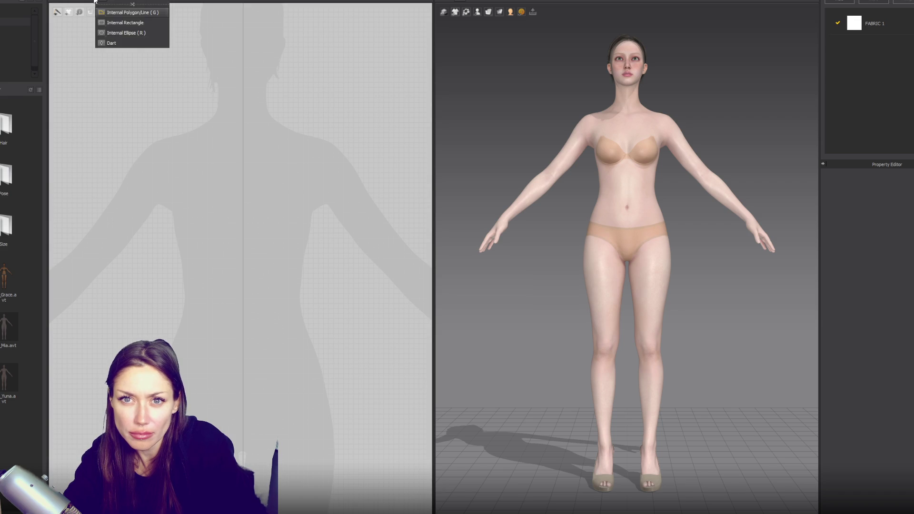
pyautogui.click(107, 22)
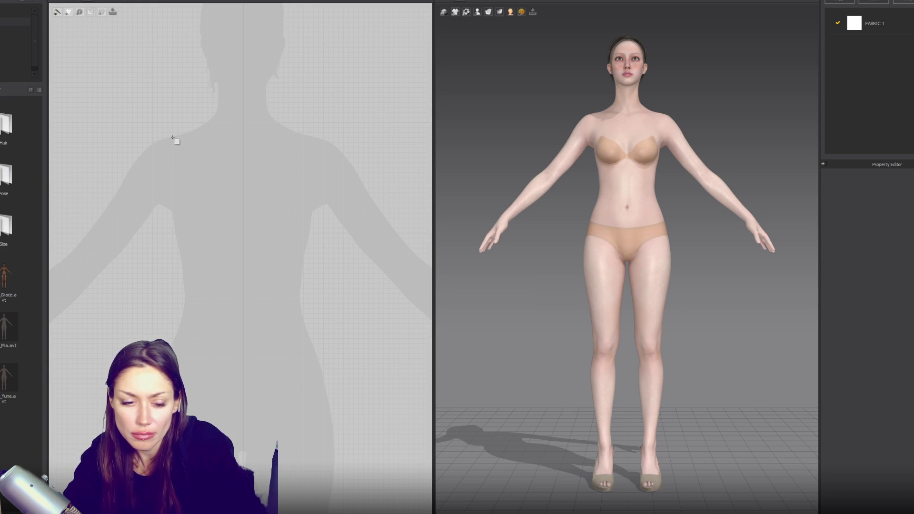
pyautogui.moveTo(168, 134); pyautogui.dragTo(241, 340)
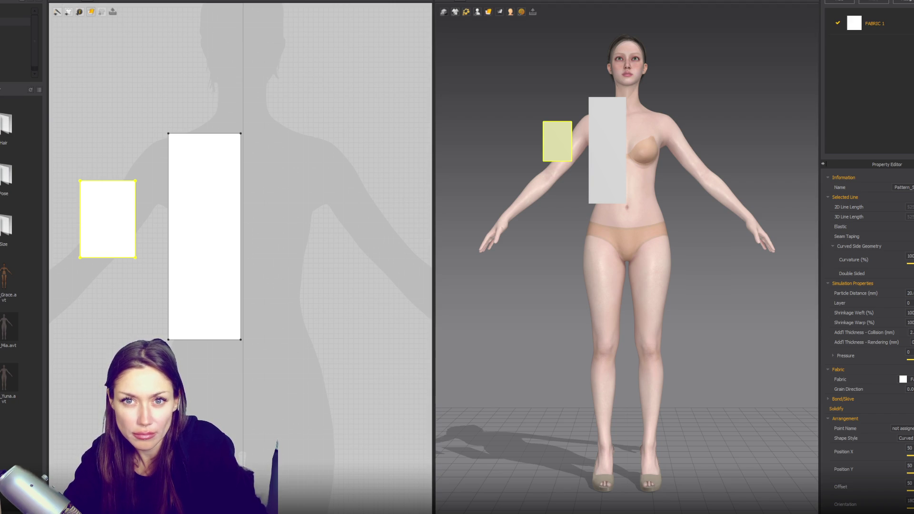
pyautogui.click(74, 1)
# Slant the rectangle's left edge, add a left-edge point and lower the top corner toward the shoulder
pyautogui.click(83, 16)
pyautogui.moveTo(173, 137)
pyautogui.mouseDown()
pyautogui.moveTo(193, 123)
pyautogui.moveTo(244, 149)
pyautogui.mouseUp()
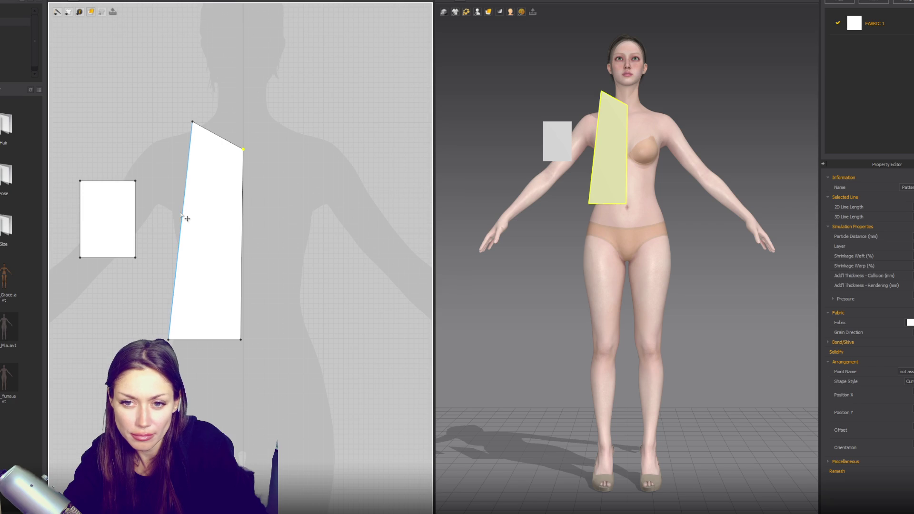
pyautogui.click(58, 12)
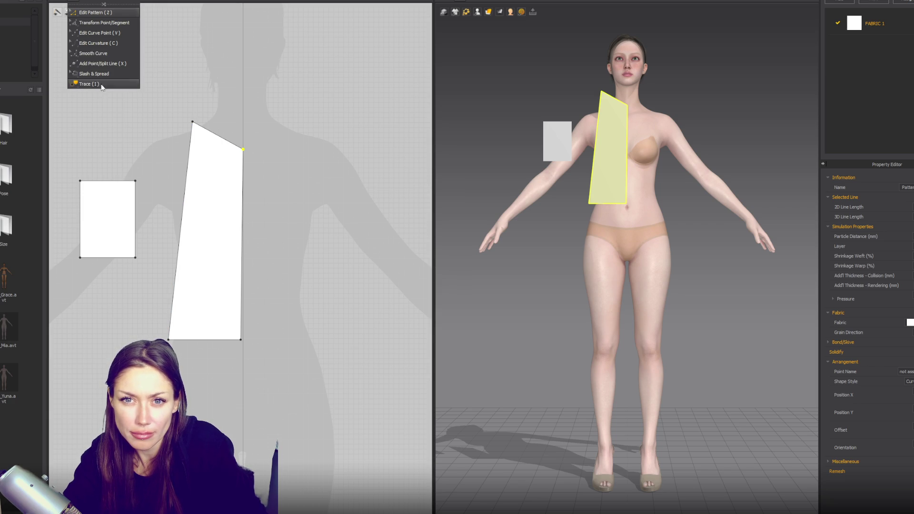
pyautogui.click(99, 64)
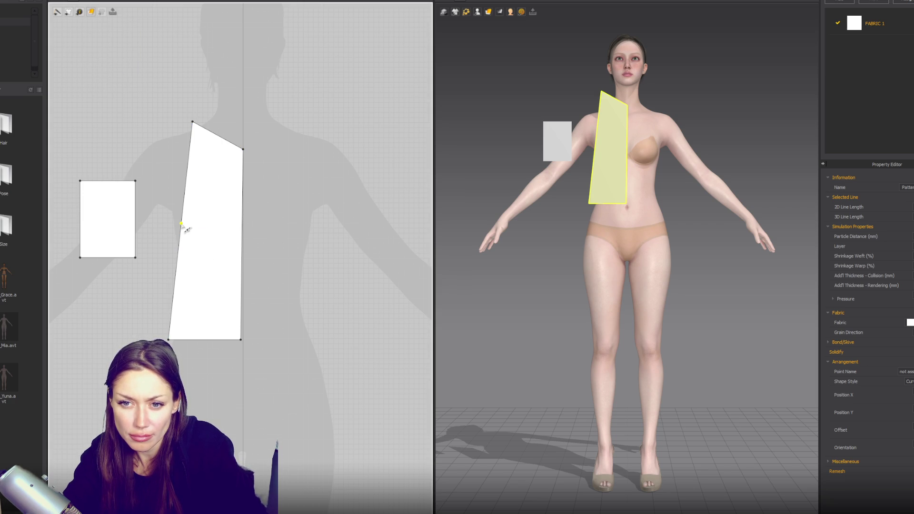
pyautogui.click(180, 223)
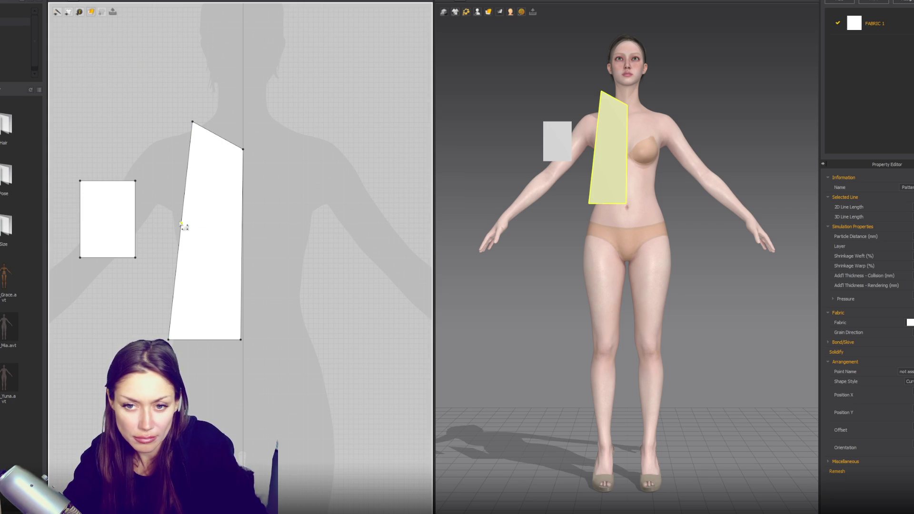
pyautogui.moveTo(181, 223); pyautogui.dragTo(168, 216)
pyautogui.moveTo(192, 123); pyautogui.dragTo(174, 135)
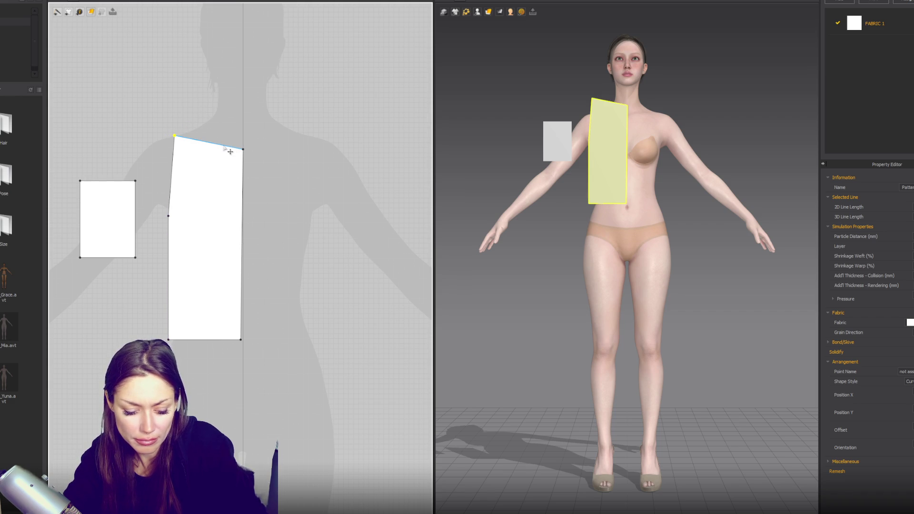
# Add a top-edge point, slope the shoulder down toward the neck and adjust the bottom corners
pyautogui.click(219, 145)
pyautogui.moveTo(243, 149); pyautogui.dragTo(243, 136)
pyautogui.click(242, 195)
pyautogui.click(242, 195)
pyautogui.moveTo(243, 135); pyautogui.dragTo(200, 126)
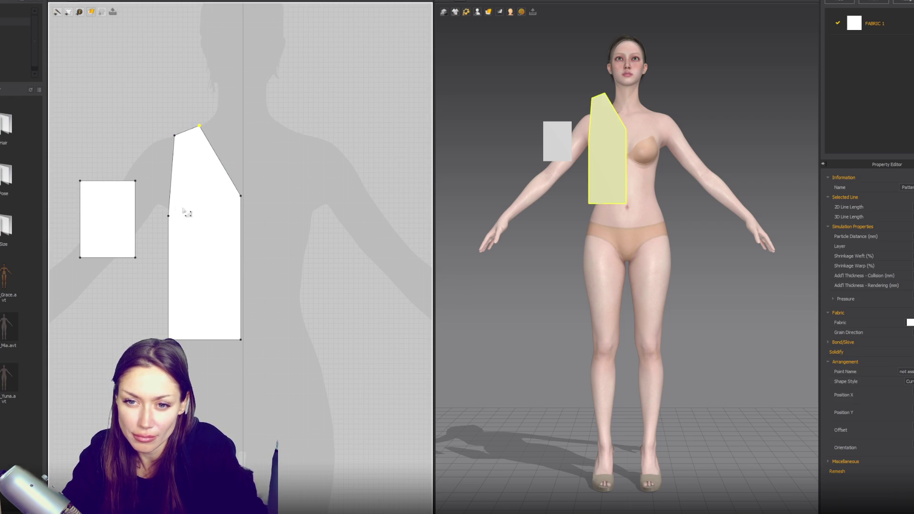
pyautogui.moveTo(168, 216); pyautogui.dragTo(165, 212)
pyautogui.moveTo(169, 339); pyautogui.dragTo(174, 339)
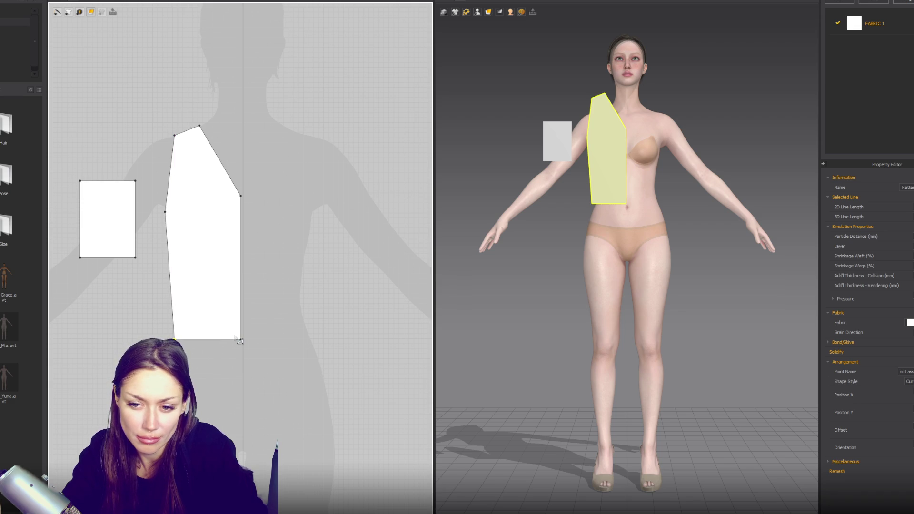
pyautogui.moveTo(239, 340); pyautogui.dragTo(242, 339)
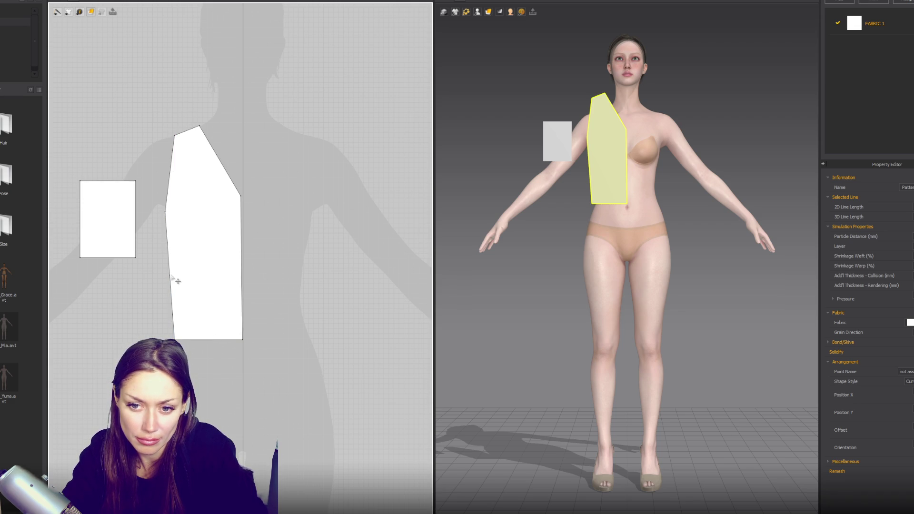
# Curve the lower side seam, the upper edge into an armhole, and the neckline
pyautogui.moveTo(177, 281); pyautogui.dragTo(185, 280)
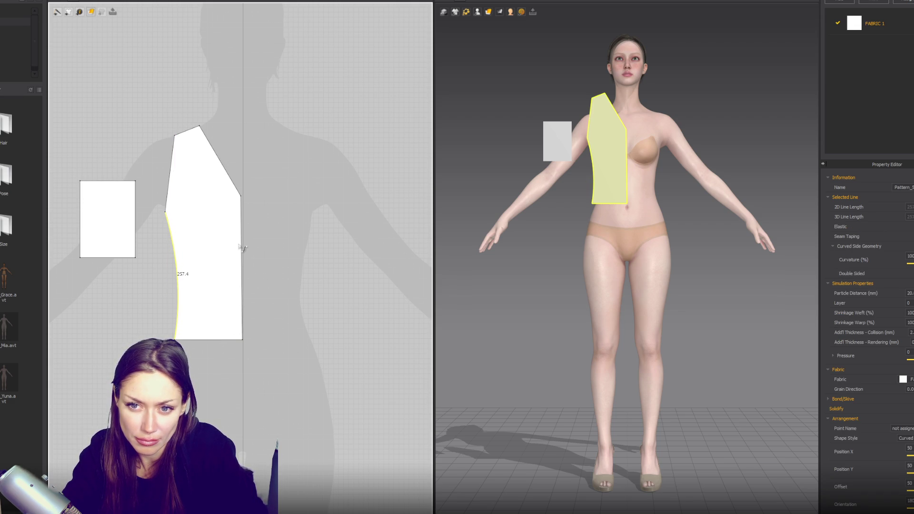
pyautogui.moveTo(170, 174); pyautogui.dragTo(180, 193)
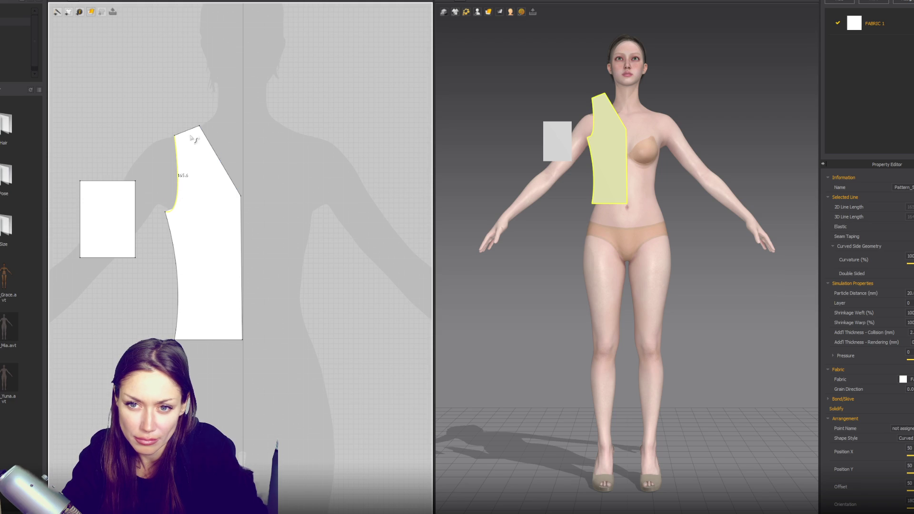
pyautogui.moveTo(221, 164); pyautogui.dragTo(219, 167)
pyautogui.click(241, 196)
pyautogui.moveTo(247, 204)
pyautogui.mouseDown()
pyautogui.moveTo(240, 142)
pyautogui.moveTo(208, 146)
pyautogui.moveTo(216, 152)
pyautogui.moveTo(181, 139)
pyautogui.moveTo(204, 134)
pyautogui.mouseUp()
# Extend the outer shoulder point outward and refine the armhole curve
pyautogui.click(175, 135)
pyautogui.click(199, 126)
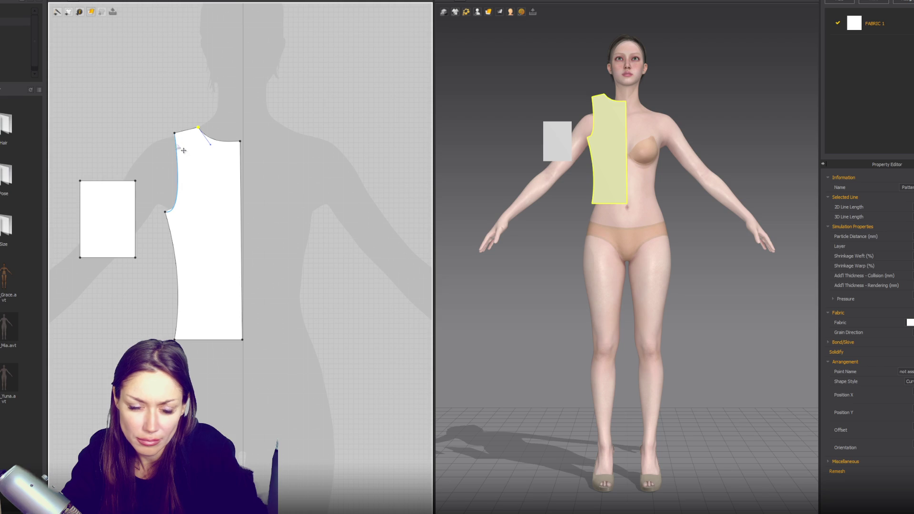
pyautogui.moveTo(180, 137); pyautogui.dragTo(153, 144)
pyautogui.moveTo(154, 193)
pyautogui.mouseDown()
pyautogui.moveTo(179, 180)
pyautogui.moveTo(198, 188)
pyautogui.mouseUp()
pyautogui.click(172, 213)
pyautogui.moveTo(190, 184); pyautogui.dragTo(189, 173)
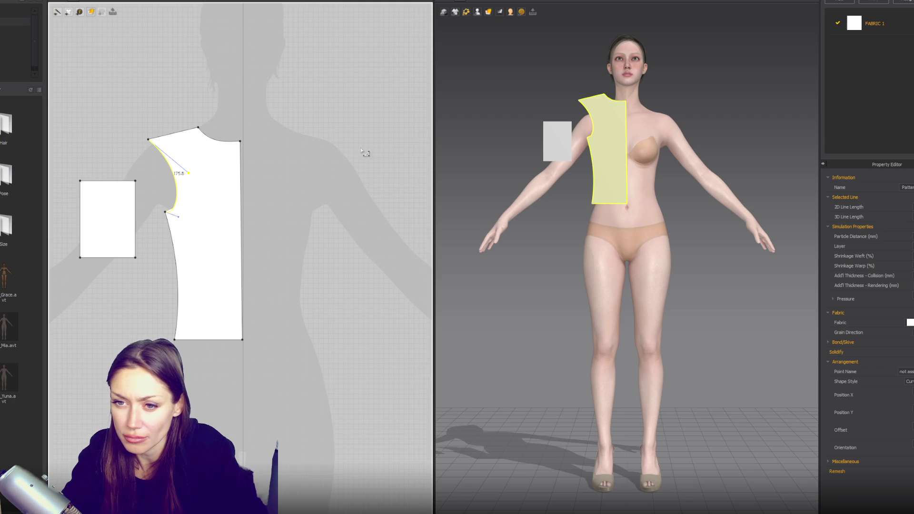
pyautogui.click(105, 200)
# Drag the small rectangle's corners into a tilted sleeve with a raised cap facing the armhole
pyautogui.moveTo(136, 184); pyautogui.dragTo(148, 211)
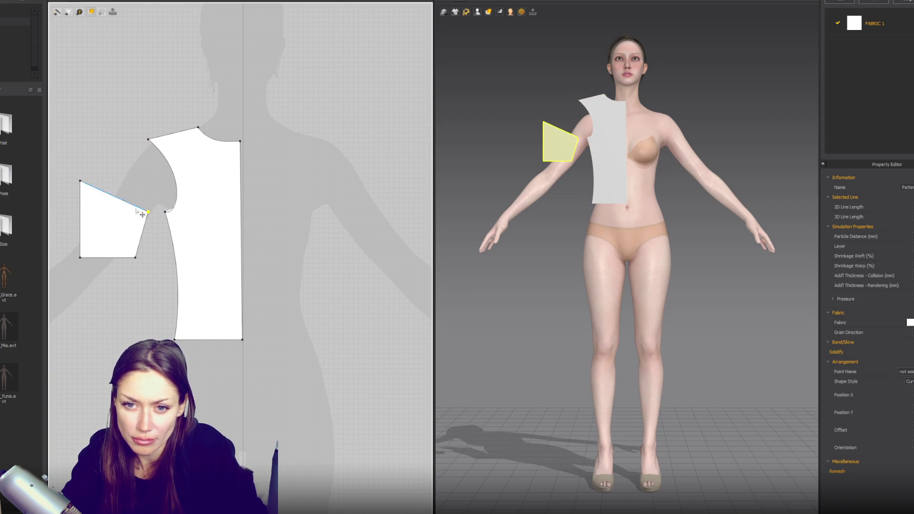
pyautogui.click(90, 180)
pyautogui.moveTo(80, 181); pyautogui.dragTo(135, 148)
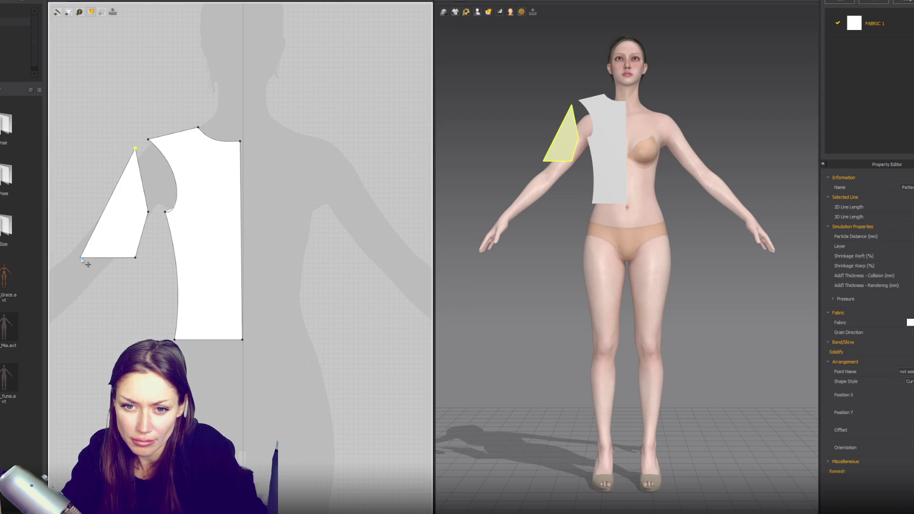
pyautogui.click(81, 256)
pyautogui.moveTo(79, 258); pyautogui.dragTo(80, 234)
pyautogui.moveTo(136, 257); pyautogui.dragTo(125, 258)
pyautogui.moveTo(148, 212); pyautogui.dragTo(157, 193)
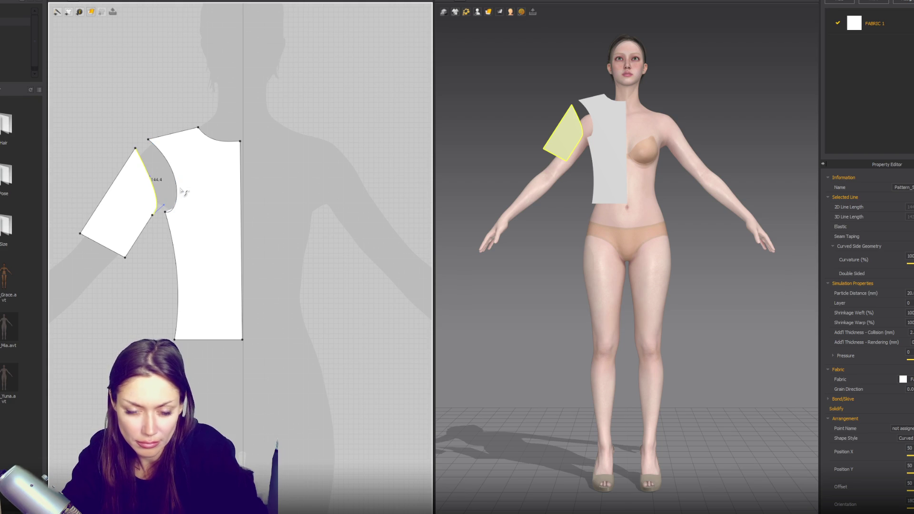
# Mirror-paste a copy of the half bodice on the right and select the new piece
pyautogui.press('a')
pyautogui.click(216, 184)
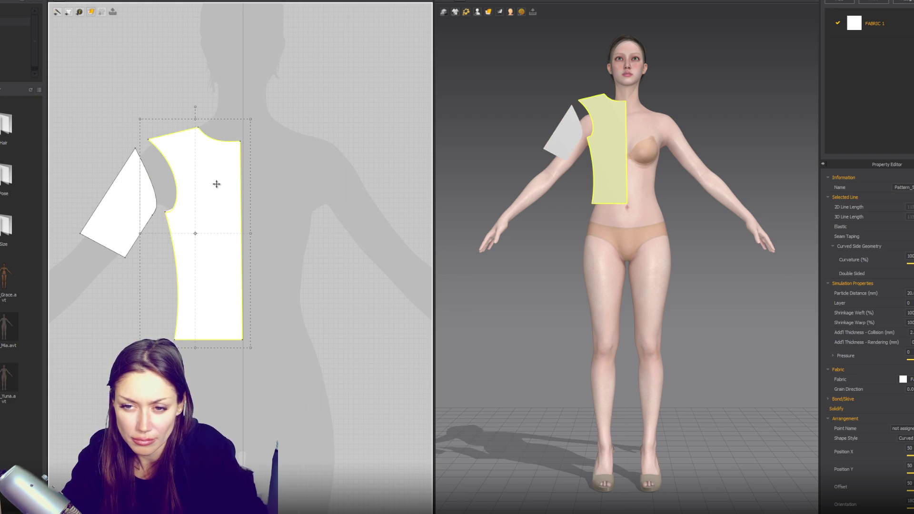
pyautogui.hotkey('ctrl', 'c')
pyautogui.hotkey('ctrl', 'r')
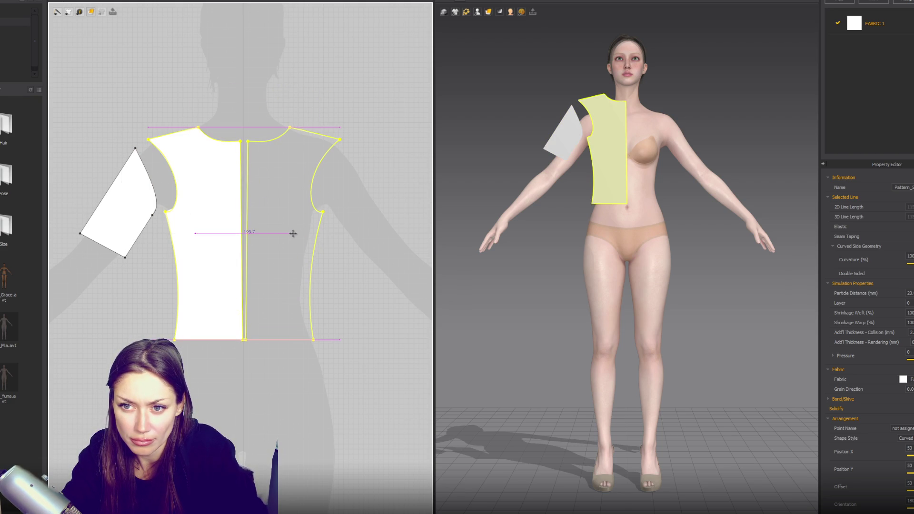
pyautogui.click(292, 231)
pyautogui.press('z')
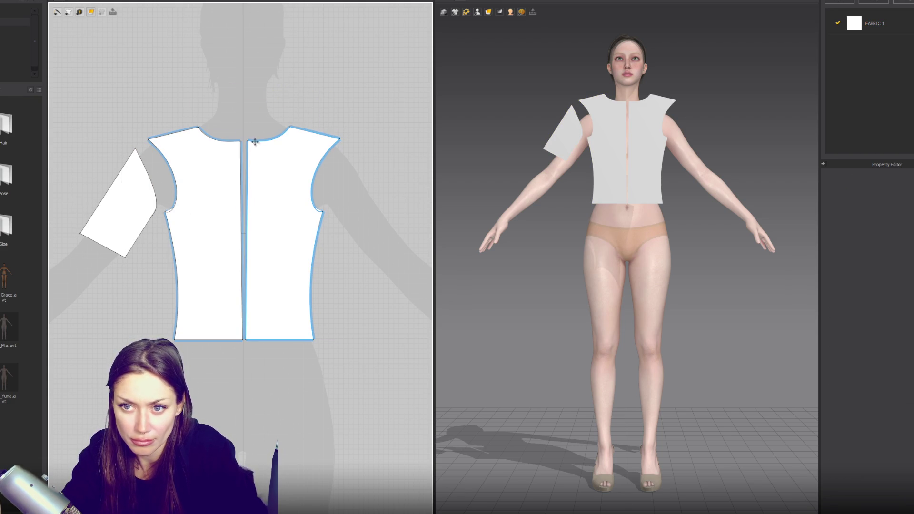
pyautogui.click(253, 148)
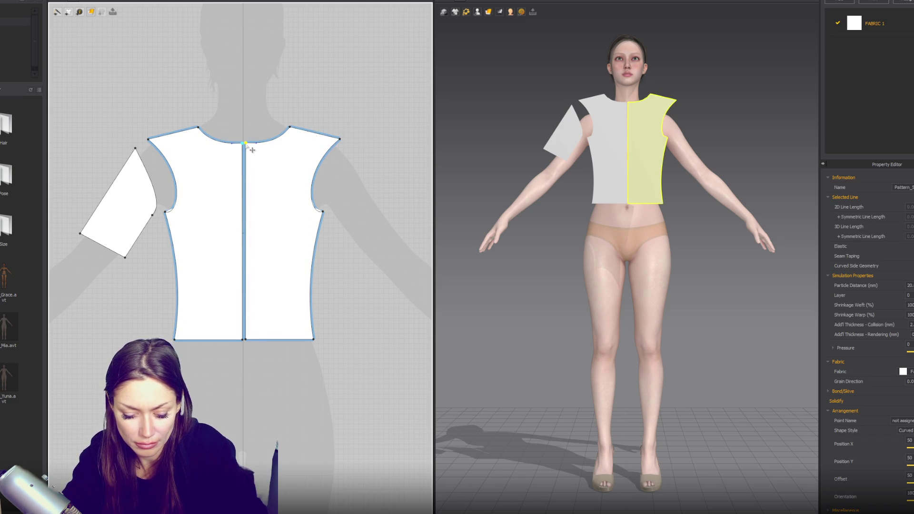
# Sew the two centre-back edges together and the sleeve cap to the left armhole
pyautogui.press('n')
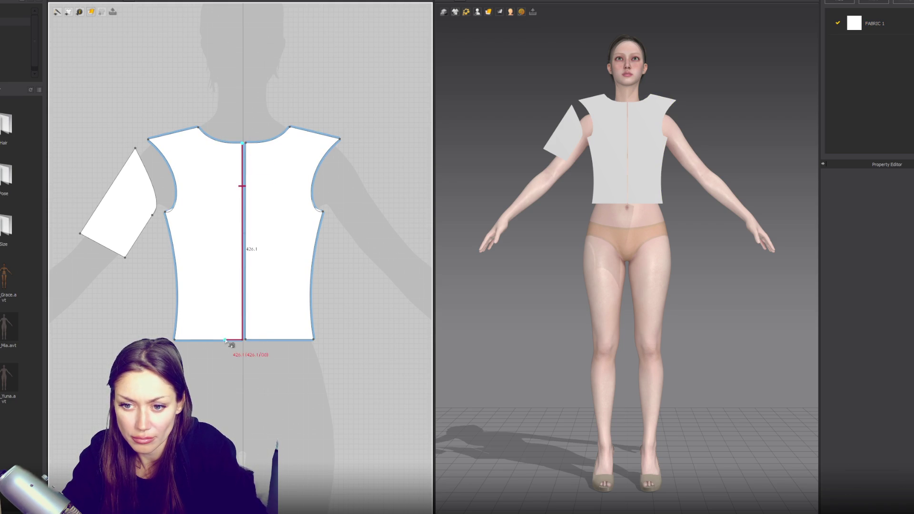
pyautogui.click(243, 341)
pyautogui.click(245, 145)
pyautogui.click(247, 339)
pyautogui.click(149, 140)
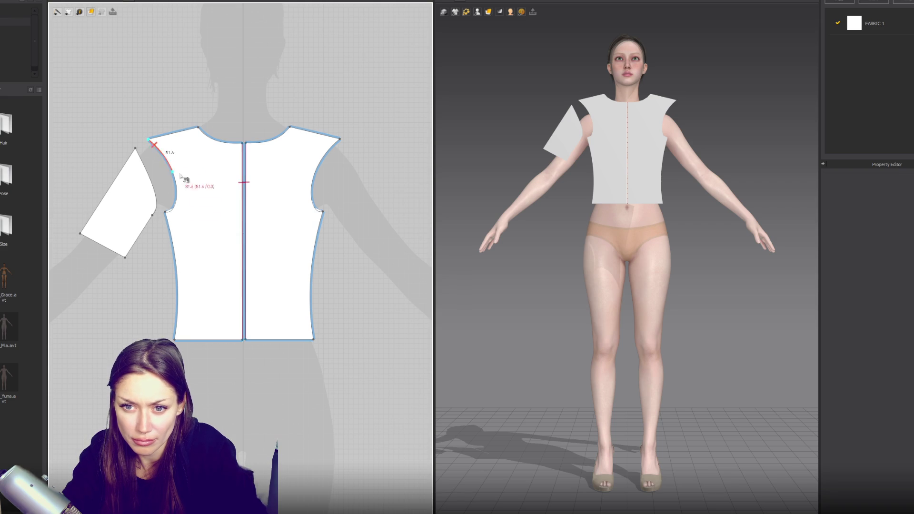
pyautogui.click(136, 149)
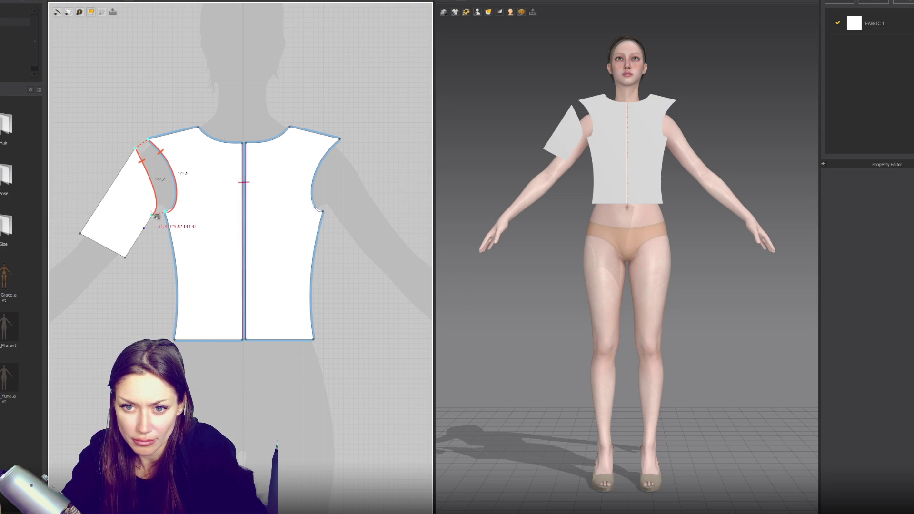
pyautogui.click(153, 217)
# Bulge the sleeve cap curve slightly outward, test-simulate briefly, and lengthen the sleeve's left edge
pyautogui.press('z')
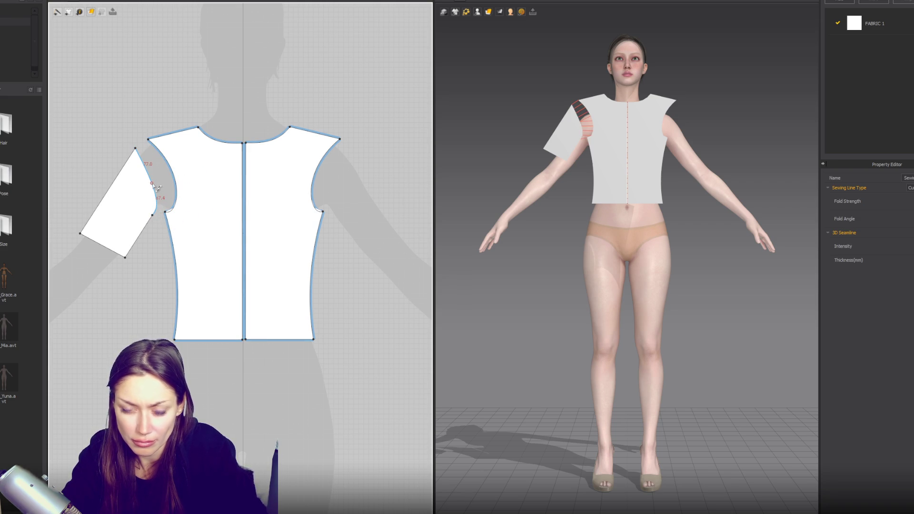
pyautogui.click(160, 189)
pyautogui.moveTo(160, 188); pyautogui.dragTo(161, 187)
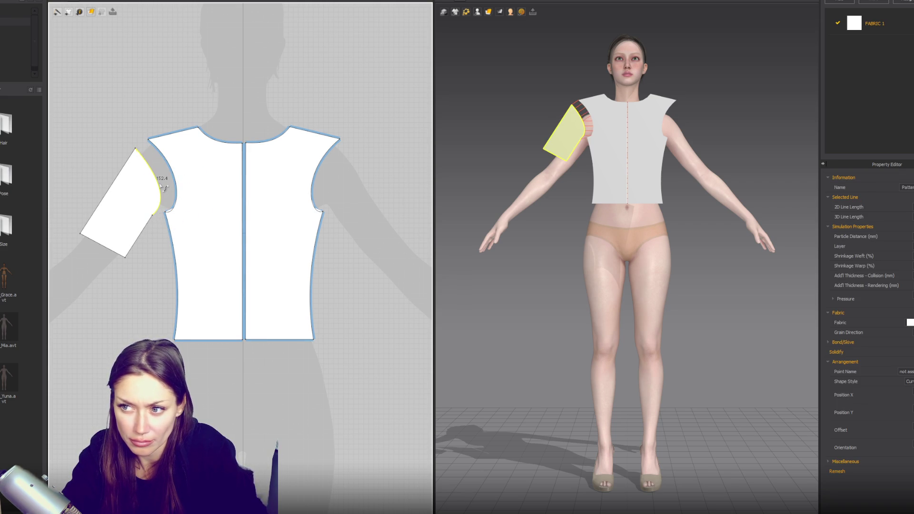
pyautogui.press('space')
pyautogui.hotkey('ctrl', 'z')
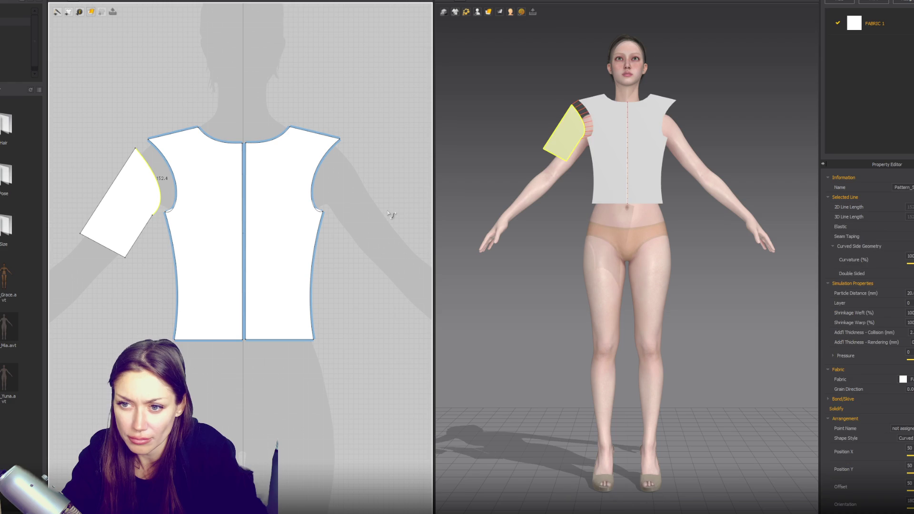
pyautogui.moveTo(489, 169); pyautogui.dragTo(464, 164, button='right')
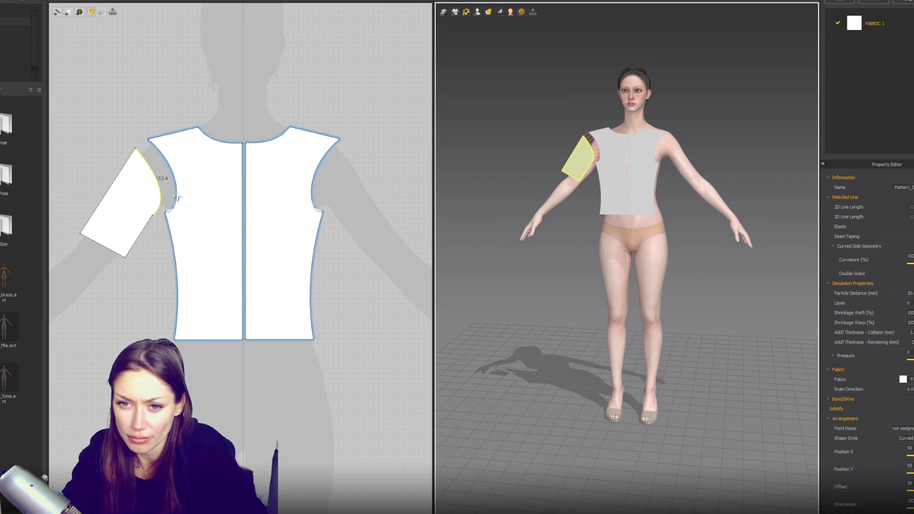
pyautogui.click(139, 153)
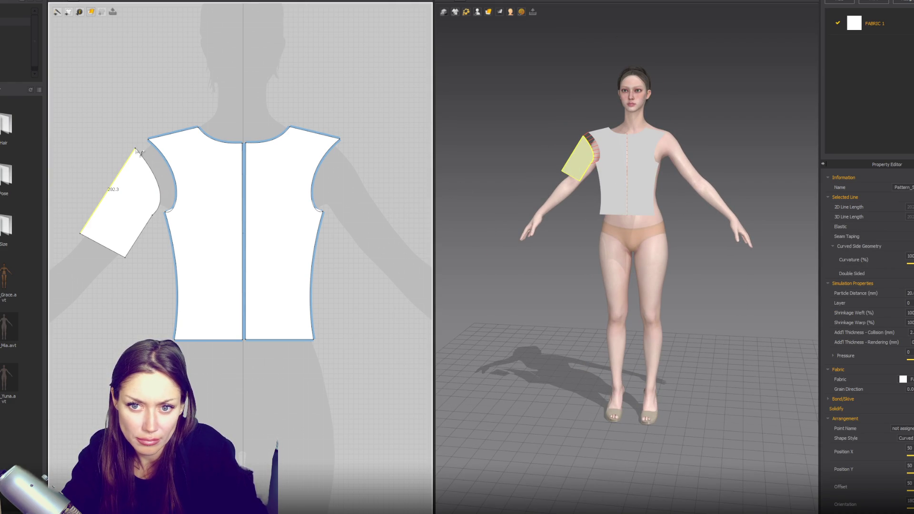
pyautogui.moveTo(139, 152); pyautogui.dragTo(140, 155)
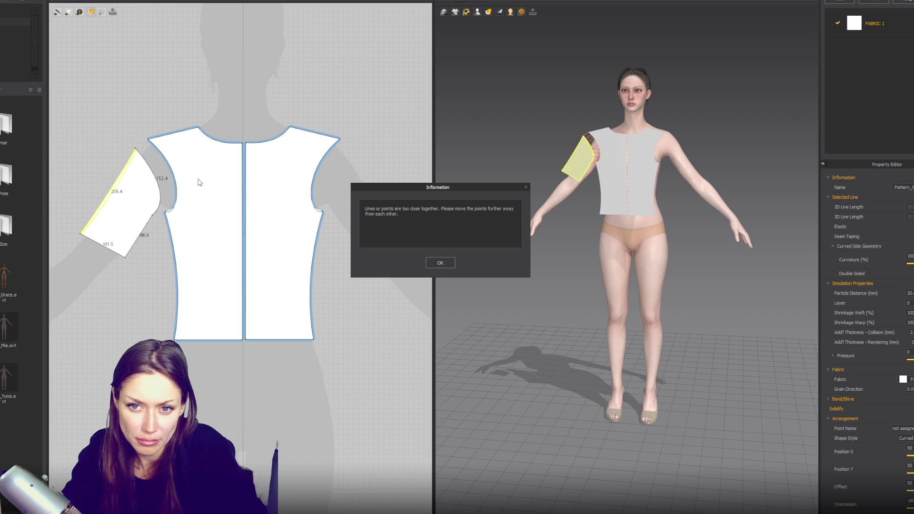
# Adjust the sleeve's left edge, lower its bottom corner and reshape the cap curve
pyautogui.click(428, 264)
pyautogui.moveTo(104, 198); pyautogui.dragTo(106, 199)
pyautogui.click(438, 263)
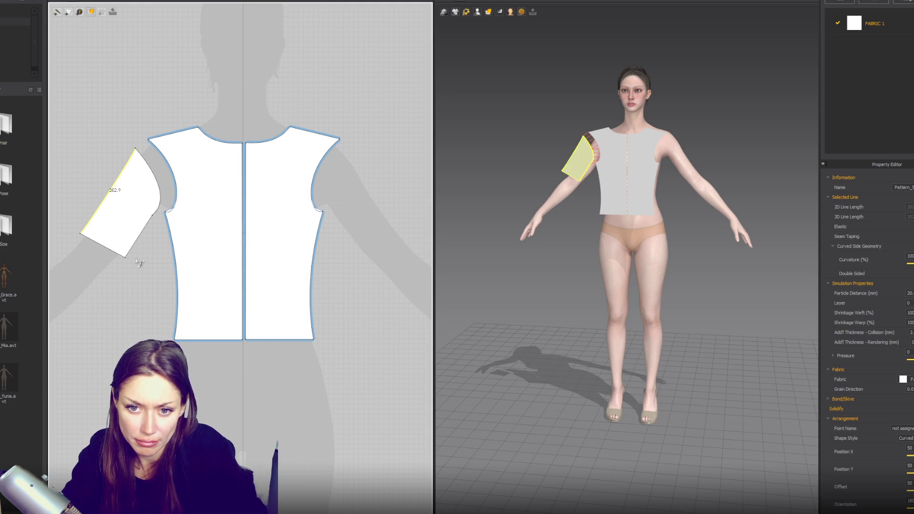
pyautogui.moveTo(125, 260); pyautogui.dragTo(116, 264)
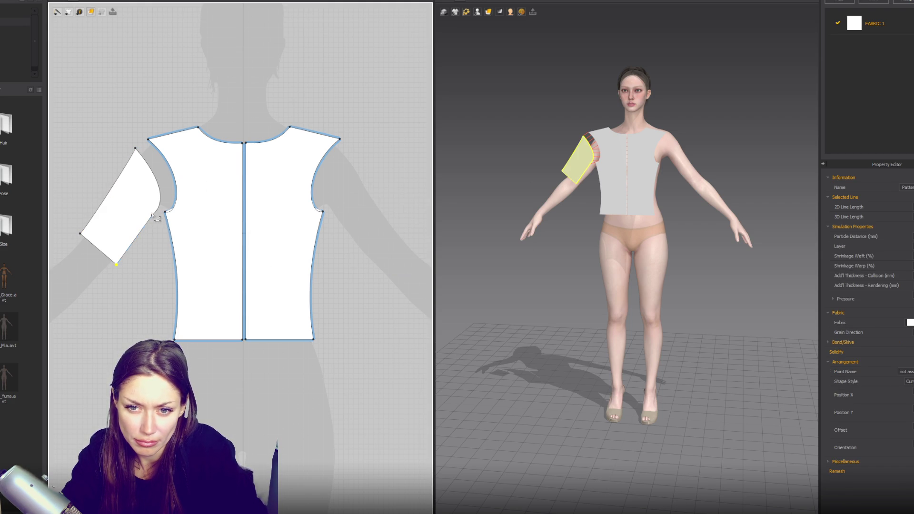
pyautogui.moveTo(157, 220)
pyautogui.mouseDown()
pyautogui.moveTo(172, 211)
pyautogui.moveTo(170, 174)
pyautogui.mouseUp()
# Mirror-paste a copy of the sleeve beside the right armhole, then select all pattern pieces
pyautogui.click(139, 212)
pyautogui.click(153, 216)
pyautogui.click(438, 261)
pyautogui.click(143, 225)
pyautogui.hotkey('ctrl', 'c')
pyautogui.hotkey('ctrl', 'r')
pyautogui.click(363, 206)
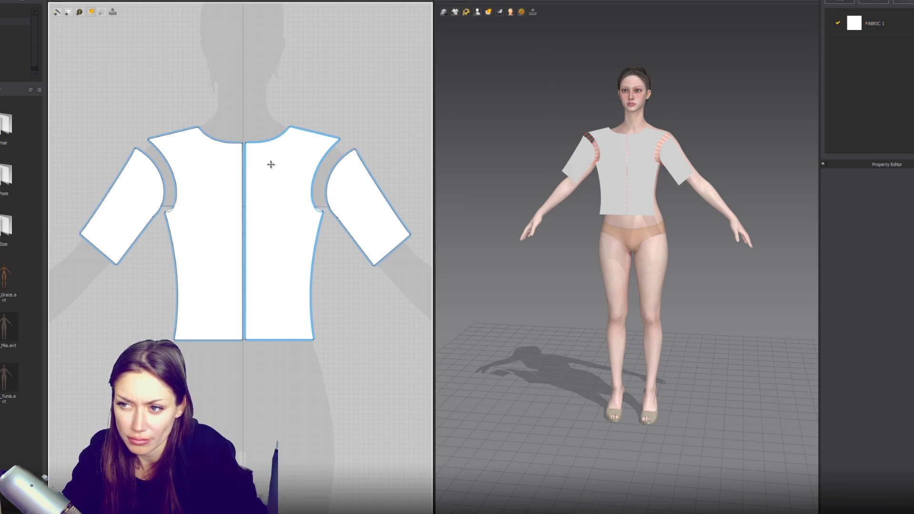
pyautogui.moveTo(403, 349); pyautogui.dragTo(418, 367)
pyautogui.scroll(-3, 366, 285)
# Duplicate all pattern pieces and place the copy to the left
pyautogui.hotkey('ctrl', 'c')
pyautogui.hotkey('ctrl', 'v')
pyautogui.click(130, 264)
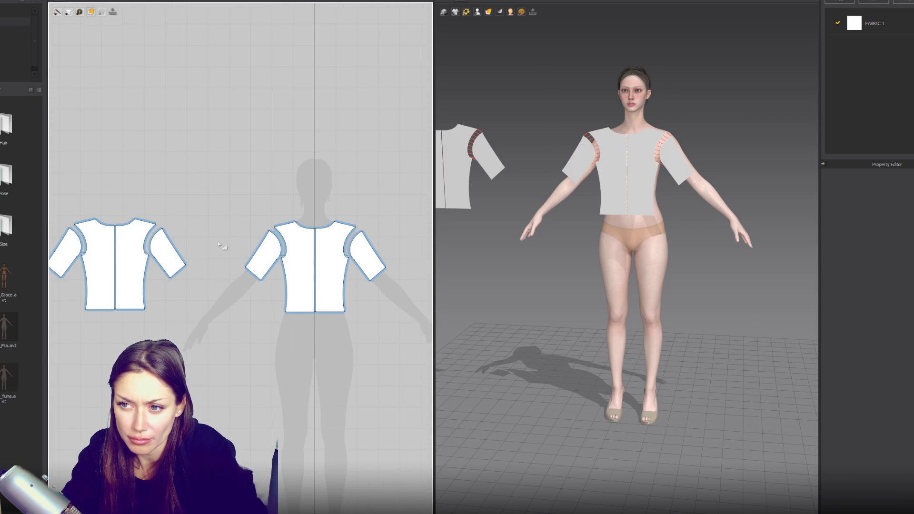
pyautogui.scroll(2, 221, 242)
# Sew the sleeve side edges and shoulder lines between the original and duplicate sets
pyautogui.press('n')
pyautogui.click(284, 229)
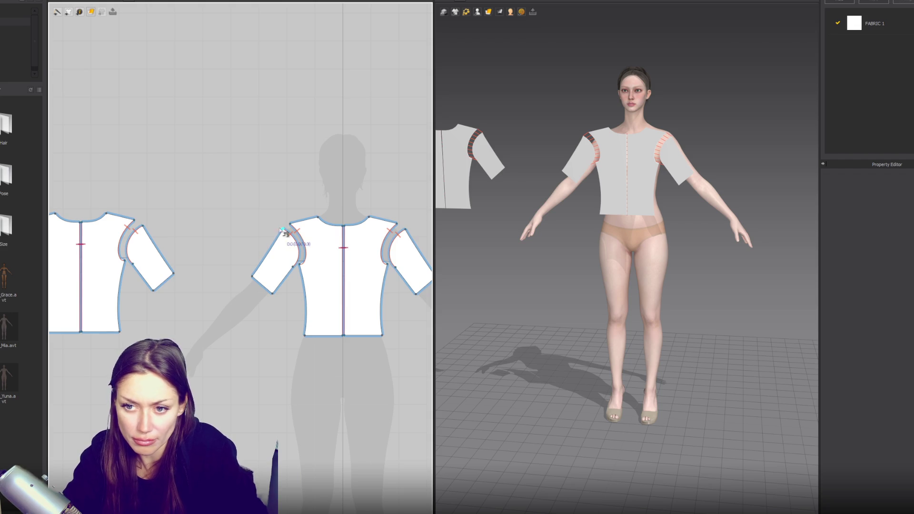
pyautogui.click(253, 276)
pyautogui.click(143, 226)
pyautogui.click(174, 274)
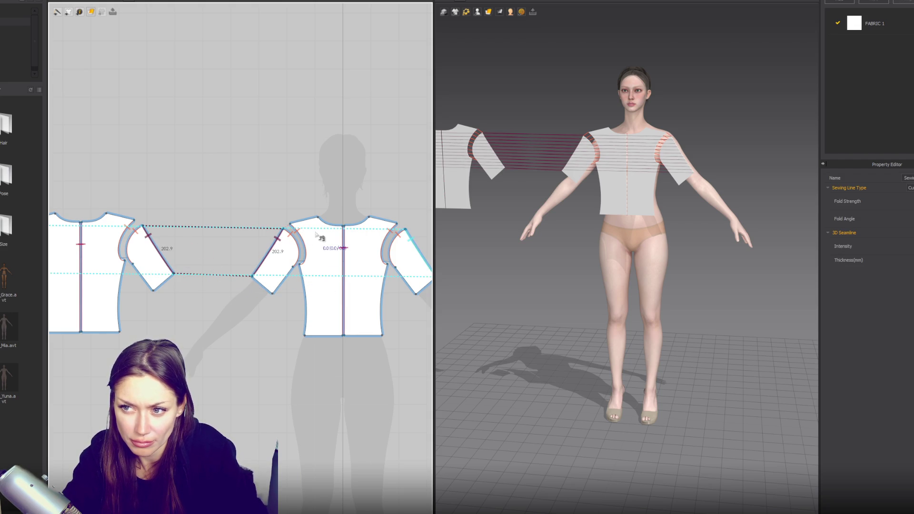
pyautogui.click(312, 218)
pyautogui.click(290, 223)
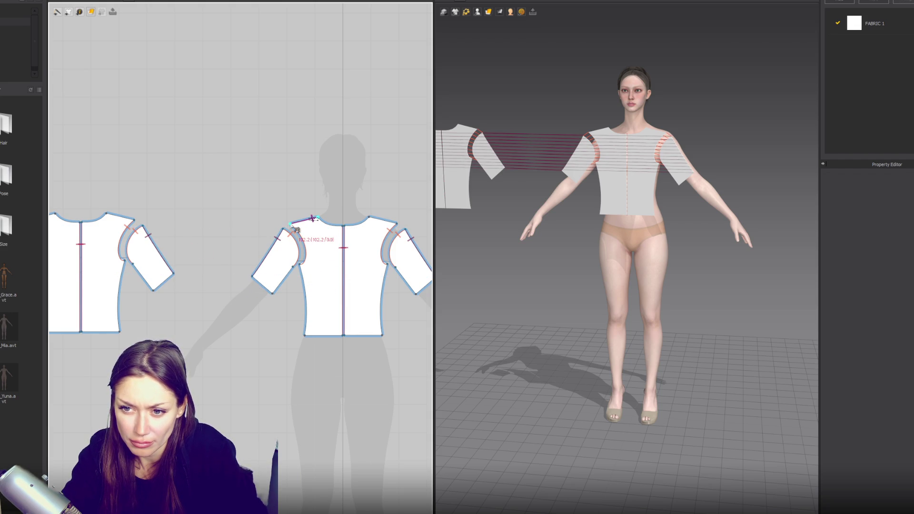
pyautogui.click(111, 213)
pyautogui.click(134, 220)
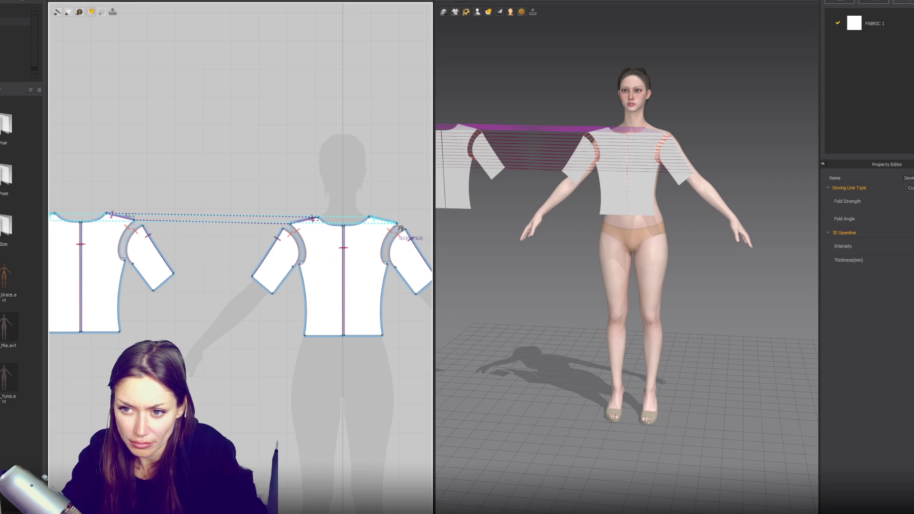
pyautogui.press('Escape')
pyautogui.moveTo(613, 162); pyautogui.dragTo(541, 168, button='right')
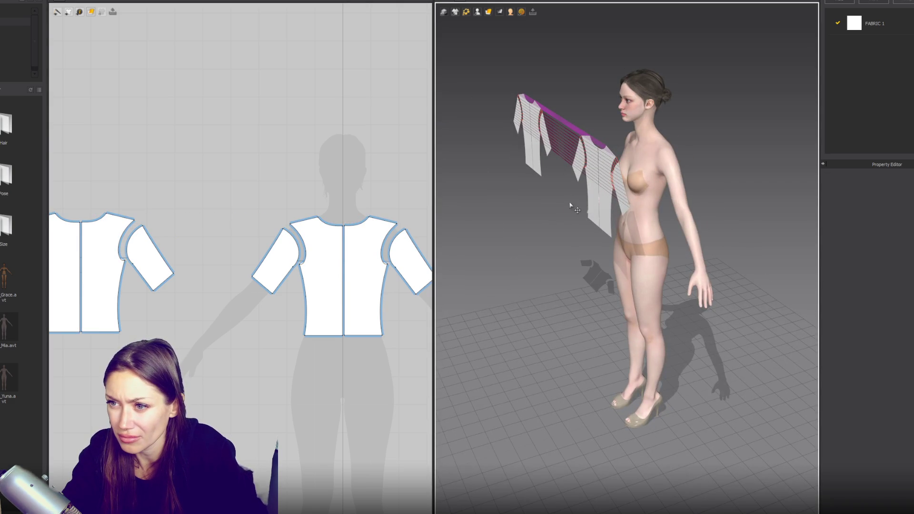
# Show the avatar's arrangement points and place the back piece on the back point
pyautogui.press('2')
pyautogui.scroll(-3, 521, 92)
pyautogui.click(477, 229)
pyautogui.moveTo(470, 196)
pyautogui.mouseDown(button='right')
pyautogui.moveTo(741, 200)
pyautogui.moveTo(665, 175)
pyautogui.moveTo(619, 143)
pyautogui.mouseUp(button='right')
pyautogui.moveTo(466, 12)
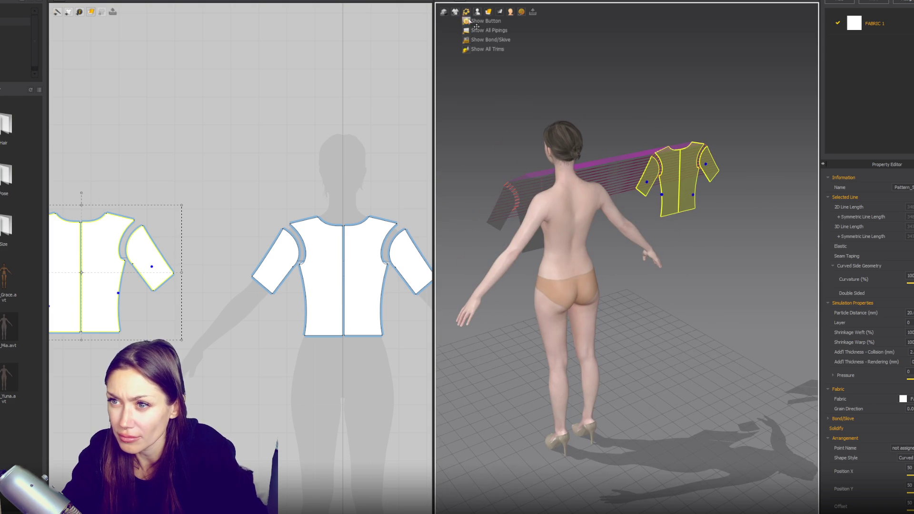
pyautogui.click(490, 30)
pyautogui.click(589, 224)
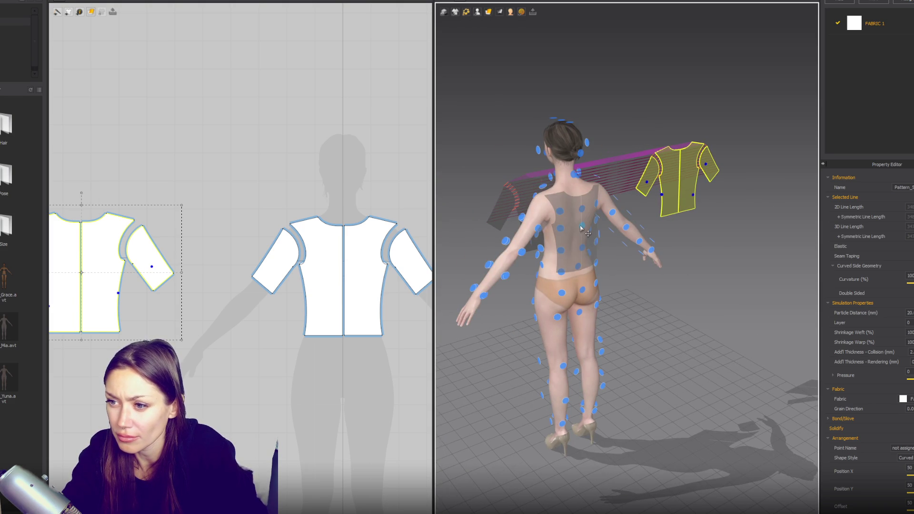
pyautogui.moveTo(590, 282); pyautogui.dragTo(575, 244, button='right')
pyautogui.scroll(2, 575, 243)
# Place a sleeve piece on the front arm arrangement point
pyautogui.click(604, 211)
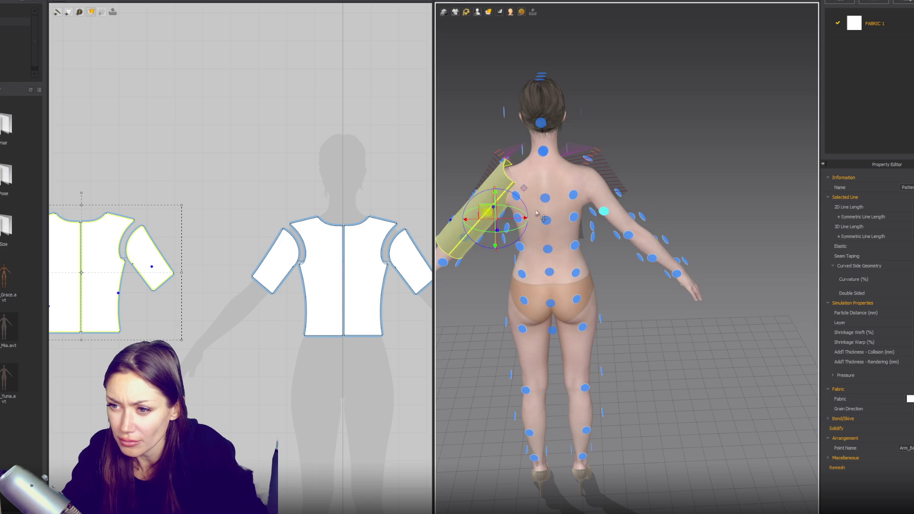
pyautogui.moveTo(605, 212)
pyautogui.mouseDown(button='right')
pyautogui.moveTo(738, 198)
pyautogui.moveTo(650, 216)
pyautogui.mouseUp(button='right')
pyautogui.press('2')
pyautogui.click(598, 204)
pyautogui.moveTo(598, 204)
pyautogui.mouseDown(button='right')
pyautogui.moveTo(569, 227)
pyautogui.moveTo(638, 202)
pyautogui.moveTo(597, 208)
pyautogui.mouseUp(button='right')
pyautogui.click(569, 224)
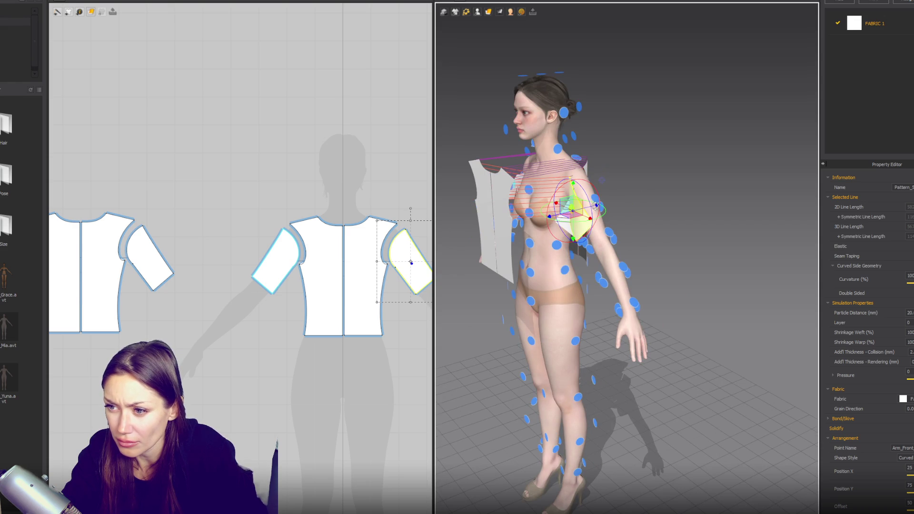
pyautogui.press('2')
# Place the front bodice on the chest arrangement point
pyautogui.click(551, 224)
pyautogui.moveTo(552, 224)
pyautogui.mouseDown(button='right')
pyautogui.moveTo(536, 227)
pyautogui.moveTo(583, 152)
pyautogui.mouseUp(button='right')
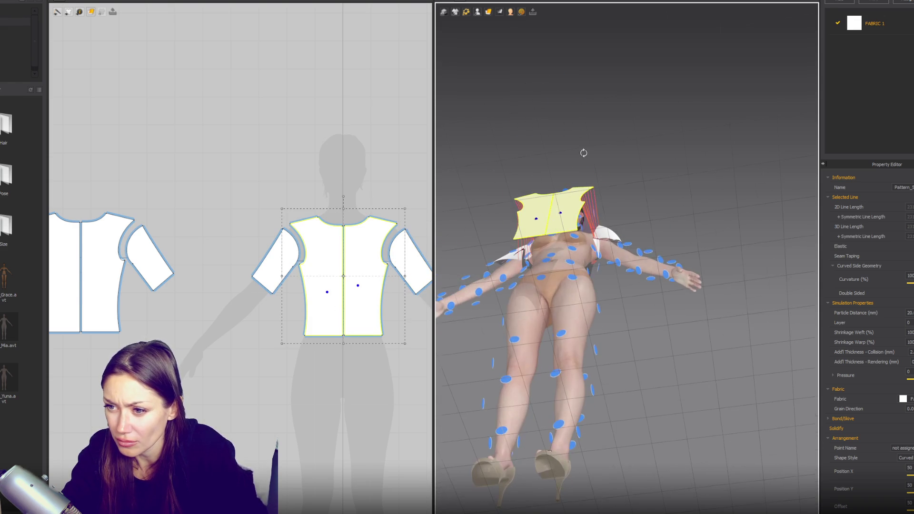
pyautogui.click(551, 237)
pyautogui.press('2')
# Place the other sleeve on the back arm arrangement point
pyautogui.moveTo(648, 286); pyautogui.dragTo(510, 296, button='right')
pyautogui.click(515, 257)
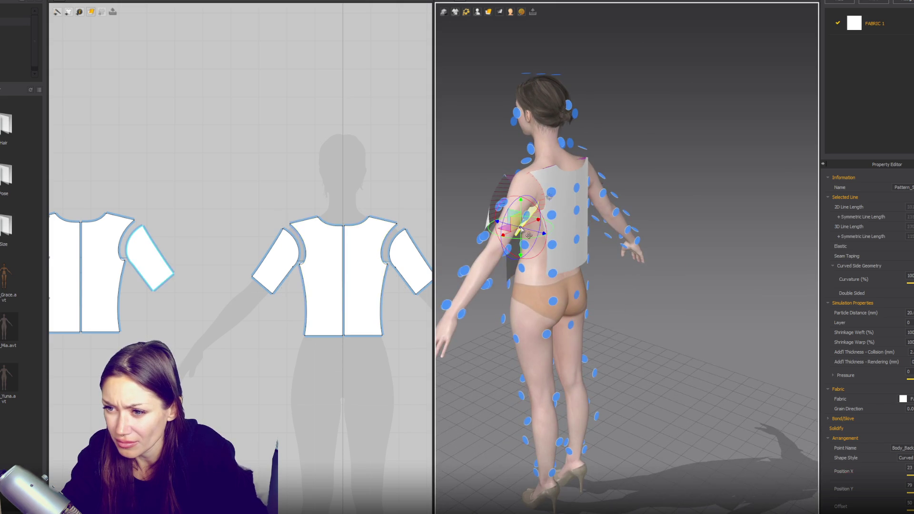
pyautogui.press('8')
pyautogui.click(598, 201)
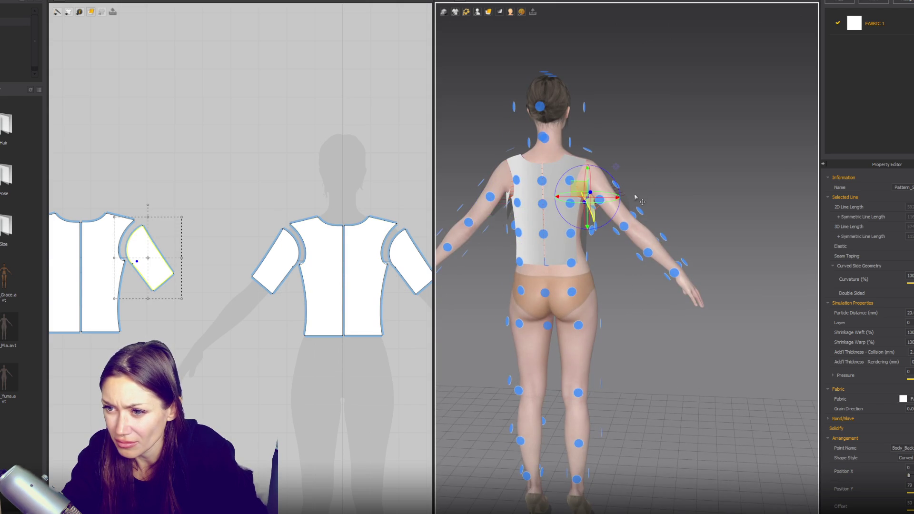
pyautogui.scroll(5, 619, 214)
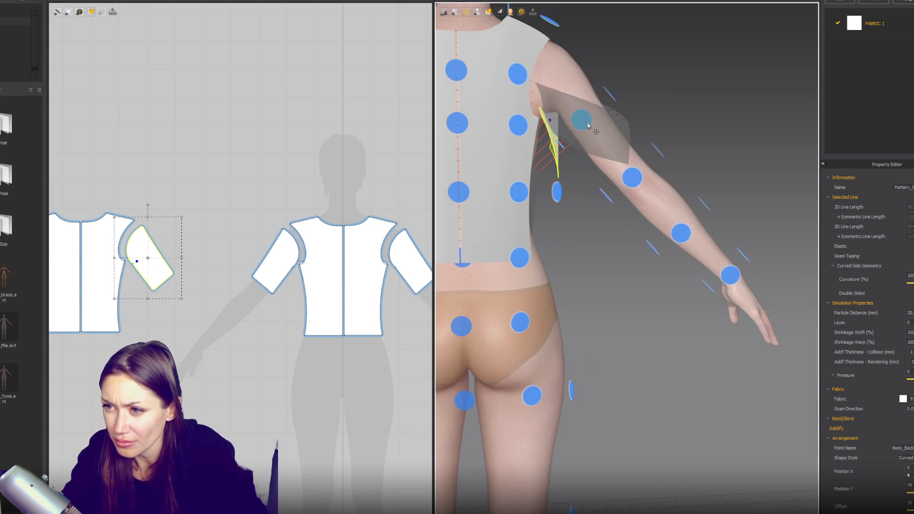
pyautogui.click(583, 121)
pyautogui.scroll(-5, 588, 125)
pyautogui.moveTo(588, 125)
pyautogui.mouseDown(button='right')
pyautogui.moveTo(556, 190)
pyautogui.moveTo(557, 207)
pyautogui.moveTo(576, 205)
pyautogui.mouseUp(button='right')
# Raise the front sleeve to the shoulder, simulate the drape, and view the avatar from the front
pyautogui.click(491, 222)
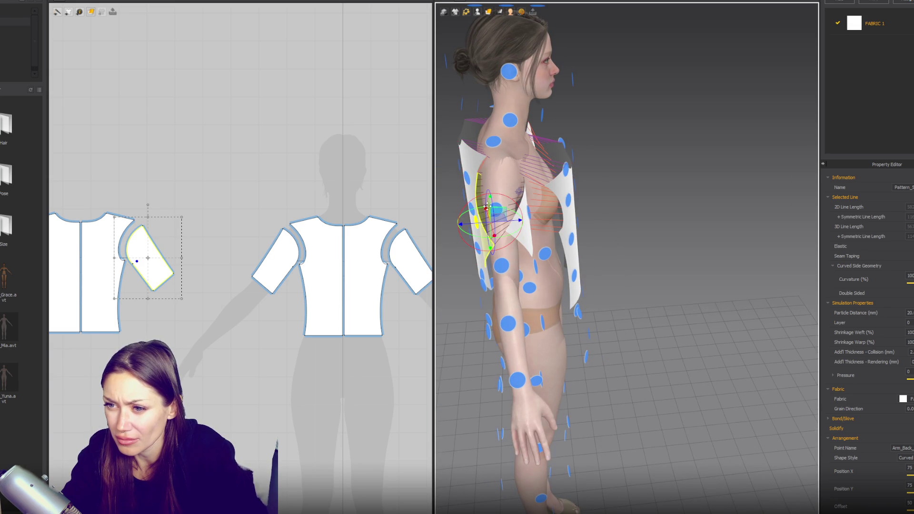
pyautogui.moveTo(489, 210); pyautogui.dragTo(602, 178, button='right')
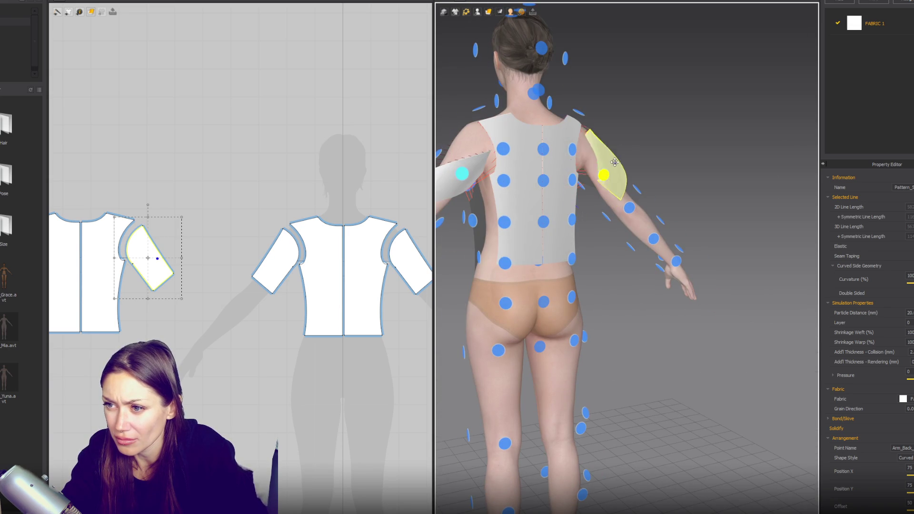
pyautogui.moveTo(644, 147); pyautogui.dragTo(514, 162, button='right')
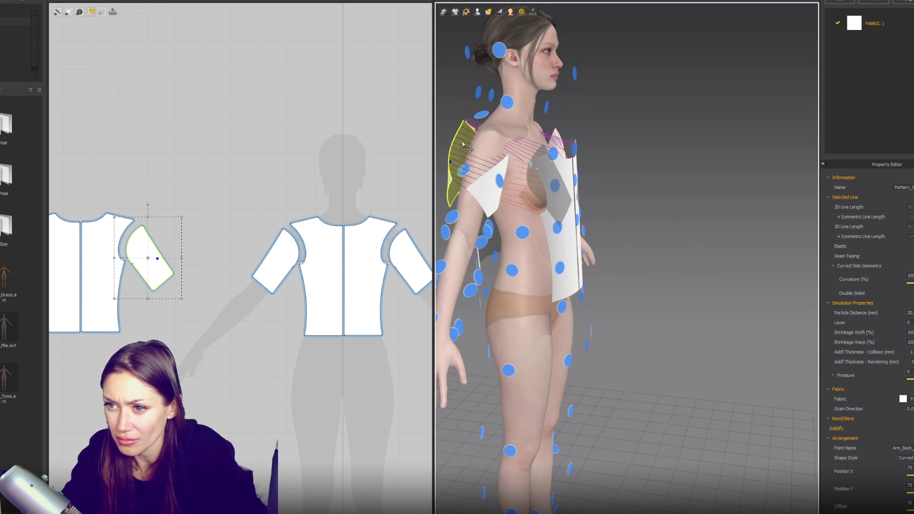
pyautogui.click(483, 196)
pyautogui.moveTo(483, 195); pyautogui.dragTo(495, 148)
pyautogui.moveTo(495, 148); pyautogui.dragTo(572, 174, button='right')
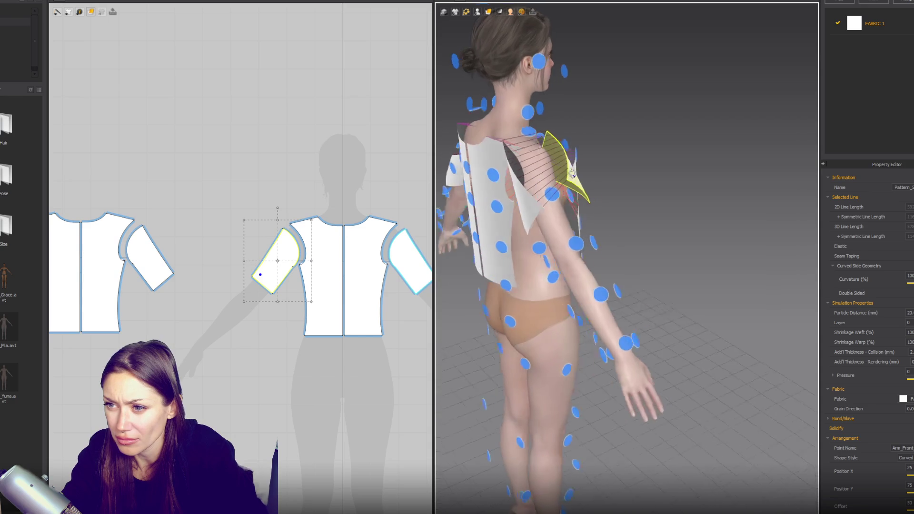
pyautogui.press('space')
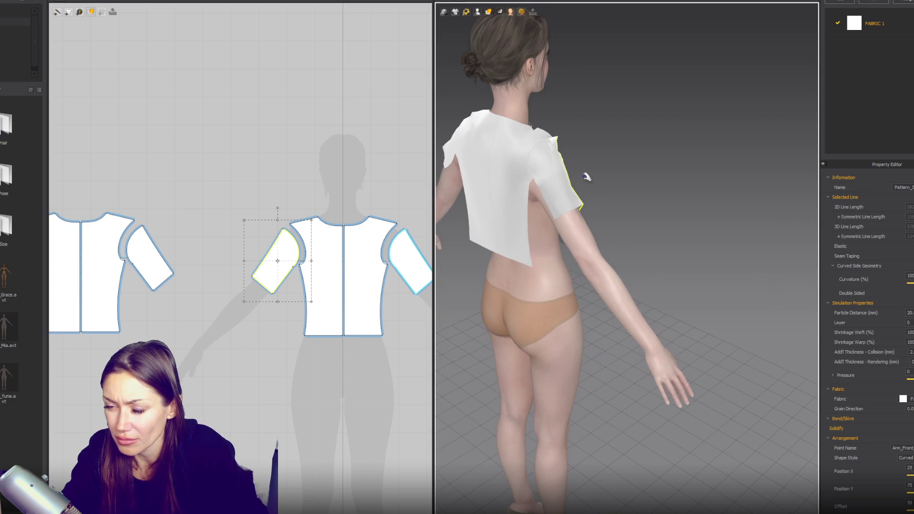
pyautogui.press('2')
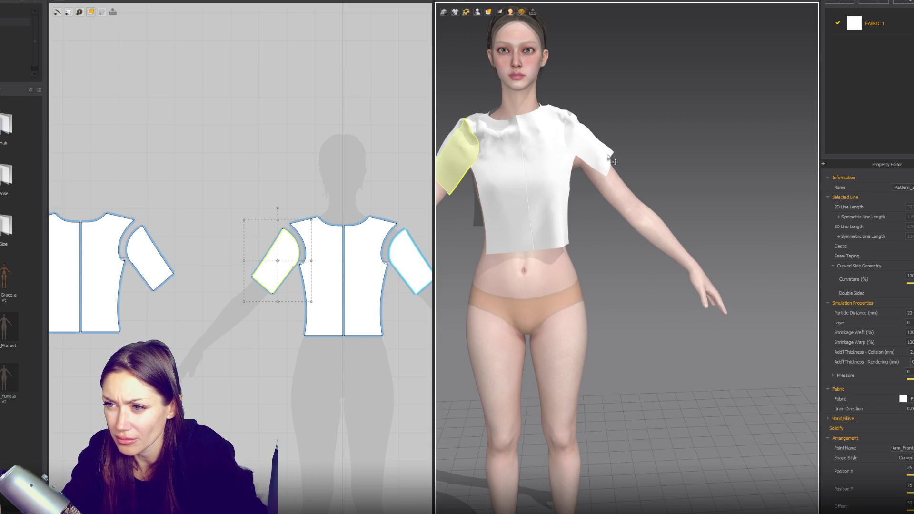
pyautogui.moveTo(384, 221); pyautogui.dragTo(320, 135, button='right')
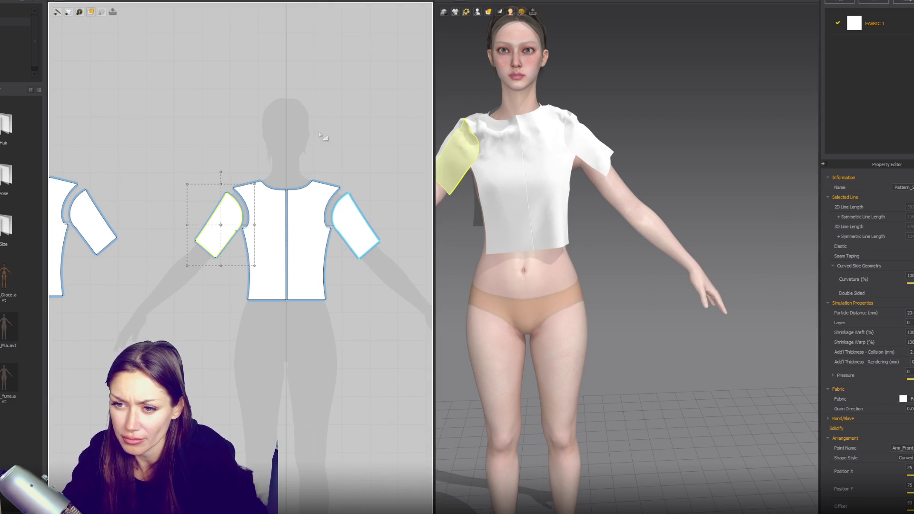
# Select the front top piece, bring the side seams into view, and sew front to back side seam
pyautogui.moveTo(186, 129)
pyautogui.mouseDown()
pyautogui.moveTo(388, 342)
pyautogui.moveTo(385, 308)
pyautogui.moveTo(403, 323)
pyautogui.mouseUp()
pyautogui.moveTo(189, 214); pyautogui.dragTo(292, 215, button='right')
pyautogui.press('n')
pyautogui.moveTo(166, 285); pyautogui.dragTo(166, 300)
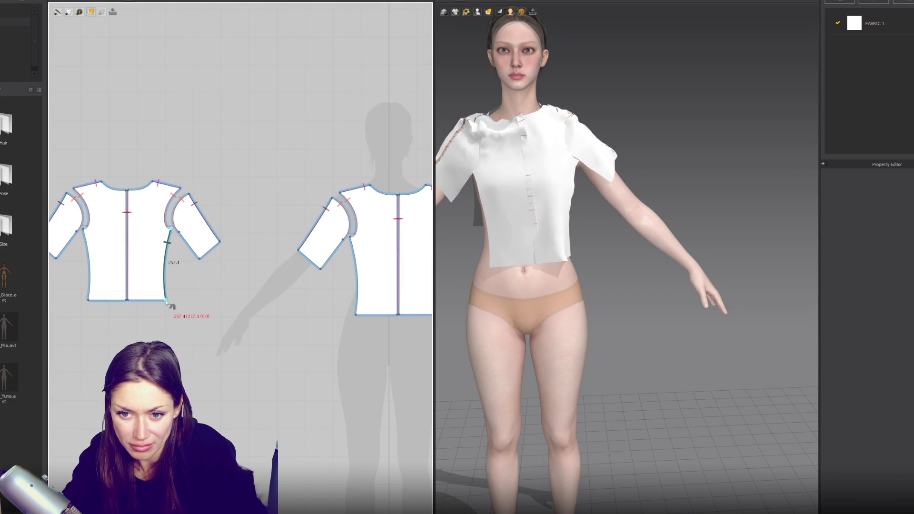
pyautogui.moveTo(350, 236); pyautogui.dragTo(356, 315)
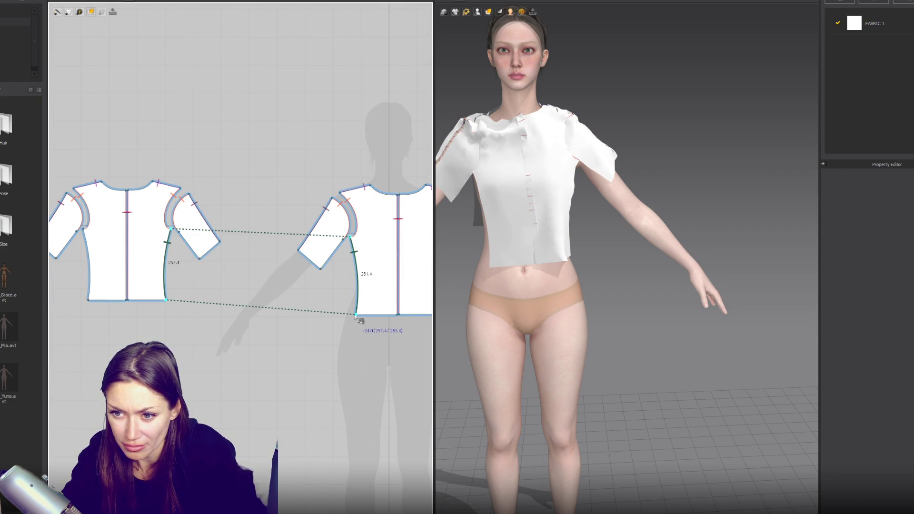
pyautogui.click(356, 315)
pyautogui.press('Escape')
# Inspect the new sewing line, then re-sew the front side seam to the back side seam
pyautogui.click(168, 246)
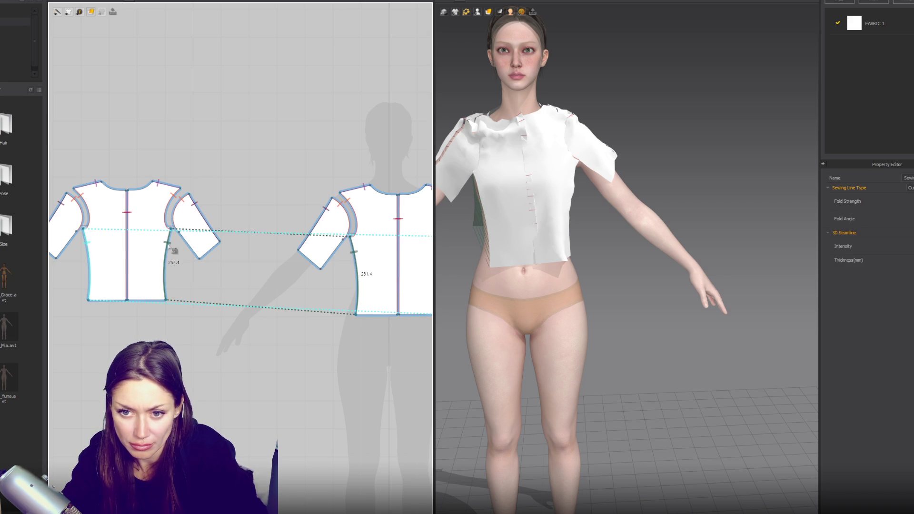
pyautogui.press('Escape')
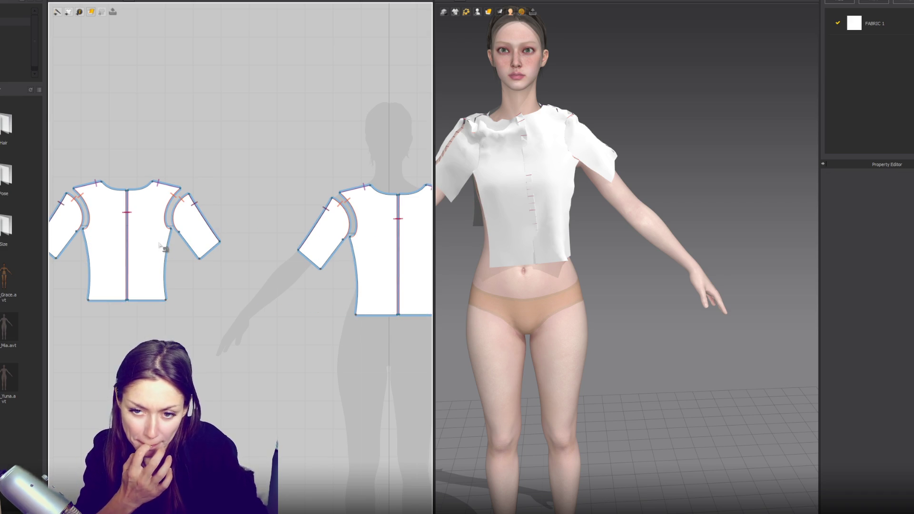
pyautogui.click(172, 230)
pyautogui.click(166, 300)
pyautogui.click(350, 236)
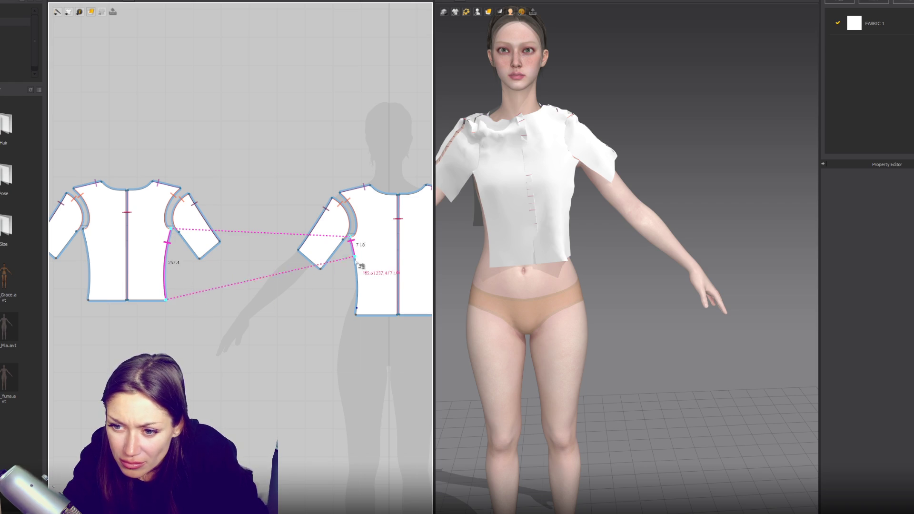
pyautogui.click(356, 316)
pyautogui.scroll(-2, 236, 299)
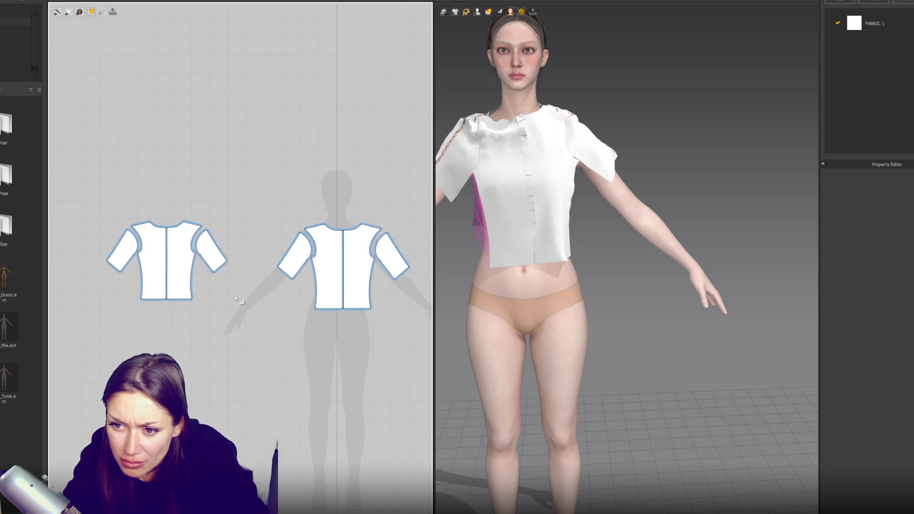
# Select the front pattern's bottom and right hem lines
pyautogui.scroll(3, 185, 299)
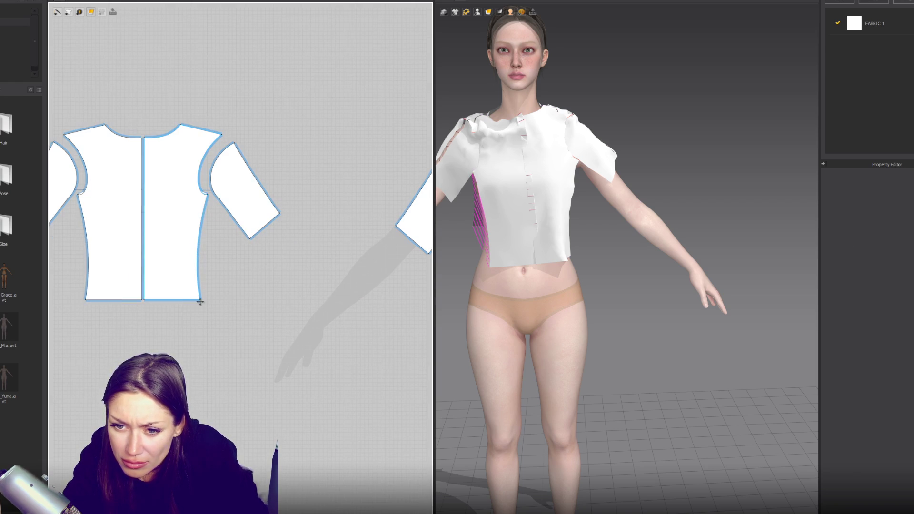
pyautogui.click(200, 301)
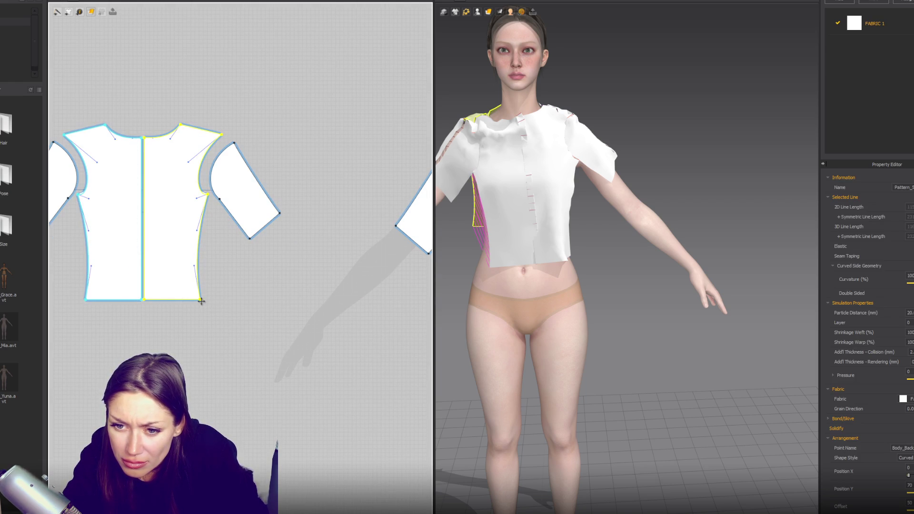
pyautogui.click(162, 302)
pyautogui.click(193, 301)
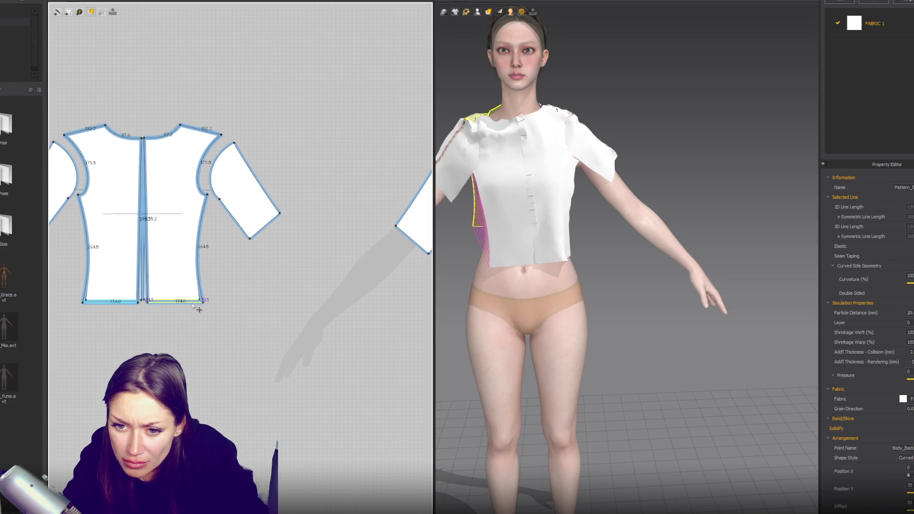
pyautogui.scroll(-2, 294, 300)
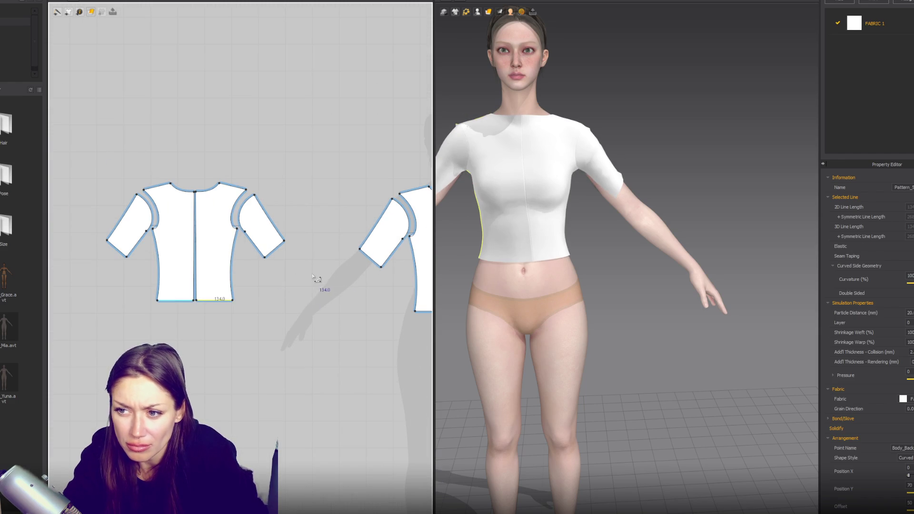
# Sew the sleeve's underarm edge to the matching edge of the other sleeve piece
pyautogui.moveTo(347, 272); pyautogui.dragTo(265, 283, button='middle')
pyautogui.press('n')
pyautogui.click(187, 271)
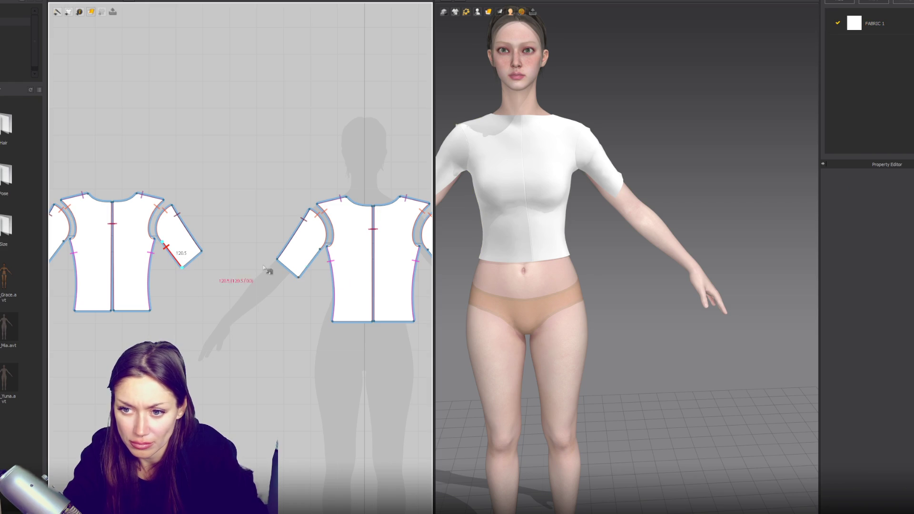
pyautogui.click(300, 280)
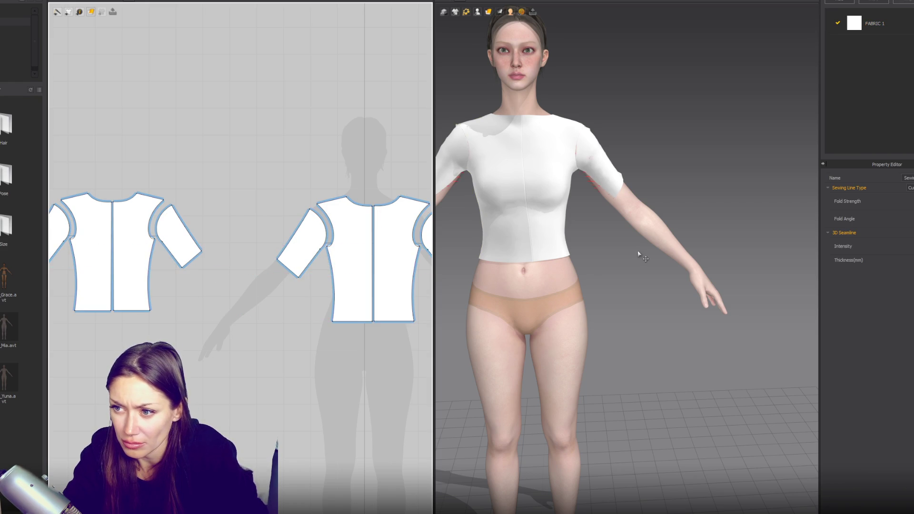
# Check the new seam in 3D and tug both front panels to test the fit
pyautogui.moveTo(636, 251)
pyautogui.mouseDown(button='right')
pyautogui.moveTo(655, 155)
pyautogui.moveTo(656, 174)
pyautogui.moveTo(546, 167)
pyautogui.mouseUp(button='right')
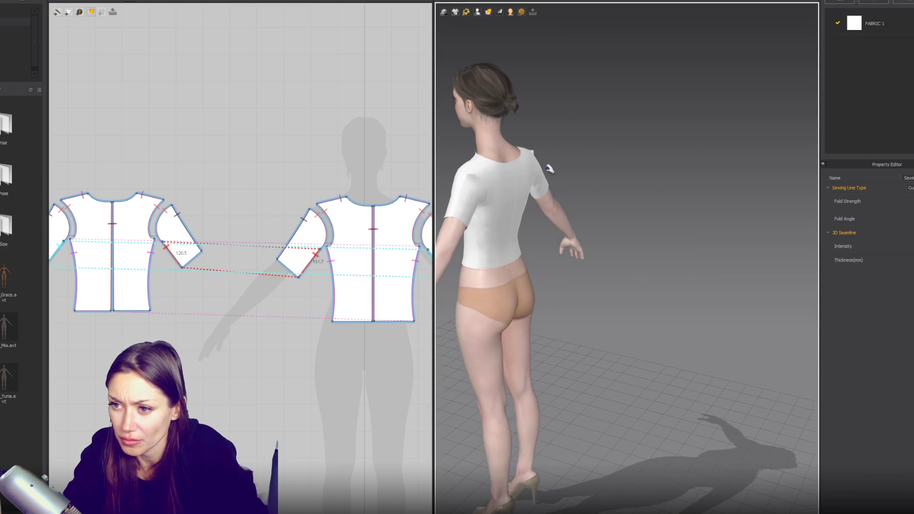
pyautogui.click(458, 163)
pyautogui.press('2')
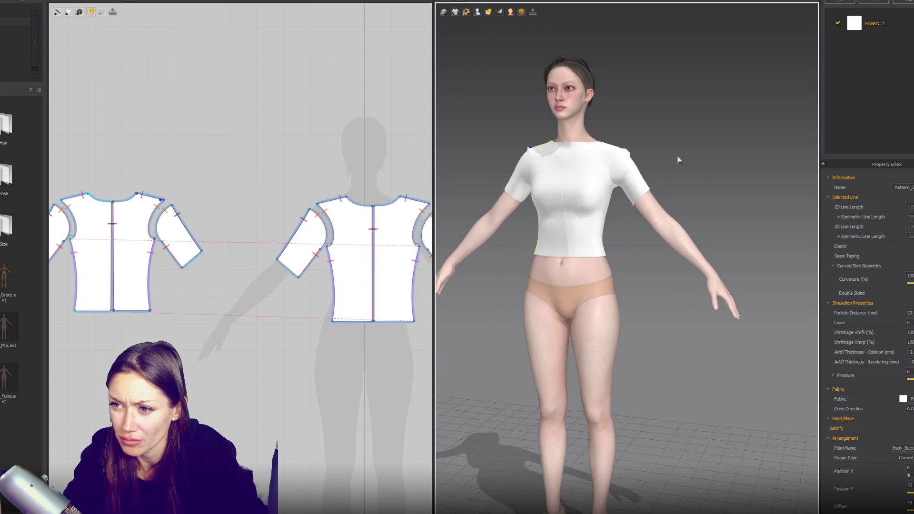
pyautogui.moveTo(559, 260); pyautogui.dragTo(563, 279)
pyautogui.click(572, 233)
pyautogui.moveTo(573, 233); pyautogui.dragTo(627, 214, button='right')
pyautogui.press('2')
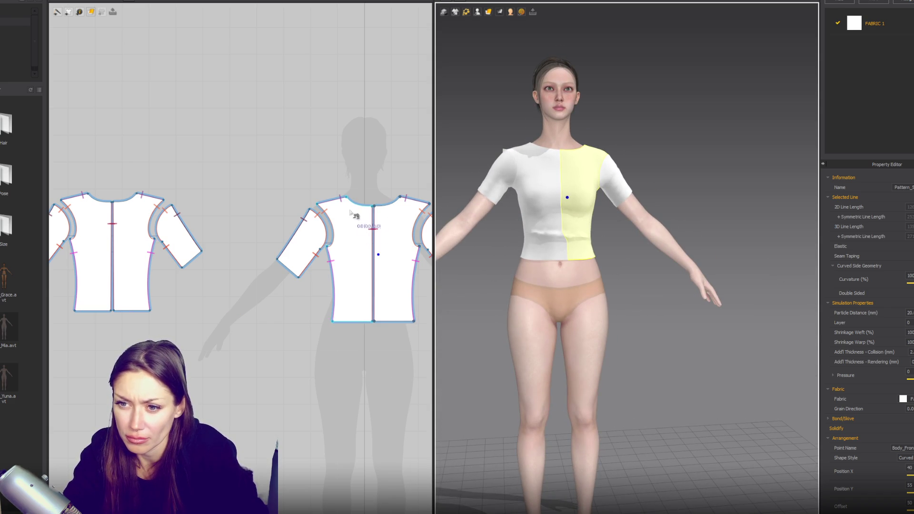
pyautogui.scroll(-5, 318, 203)
# Raise the back pattern's shoulder corner up and outward with Edit Pattern
pyautogui.moveTo(147, 119)
pyautogui.mouseDown()
pyautogui.moveTo(453, 300)
pyautogui.moveTo(396, 249)
pyautogui.moveTo(423, 250)
pyautogui.moveTo(357, 230)
pyautogui.mouseUp()
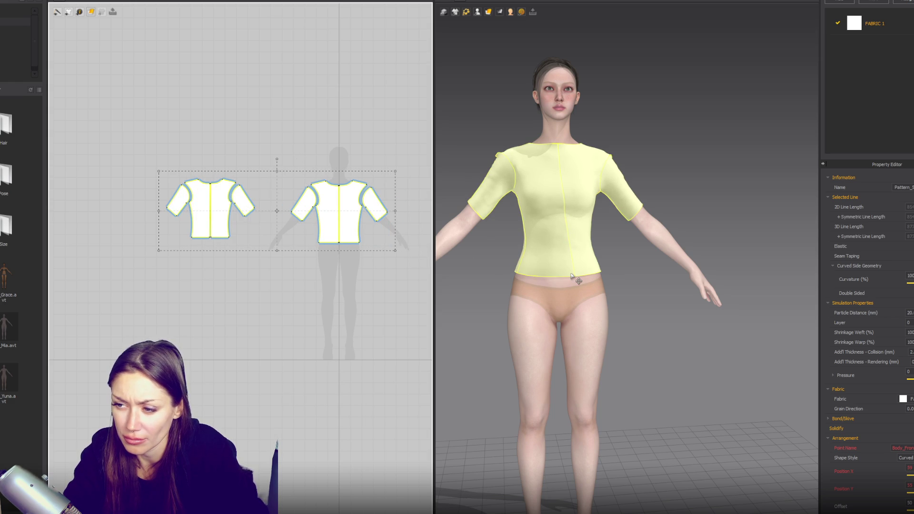
pyautogui.scroll(5, 285, 208)
pyautogui.scroll(-3, 284, 208)
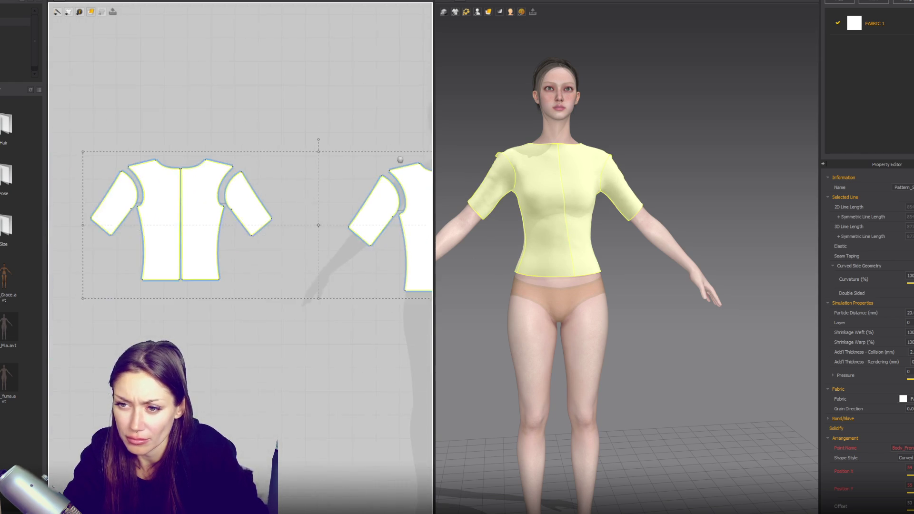
pyautogui.click(281, 161)
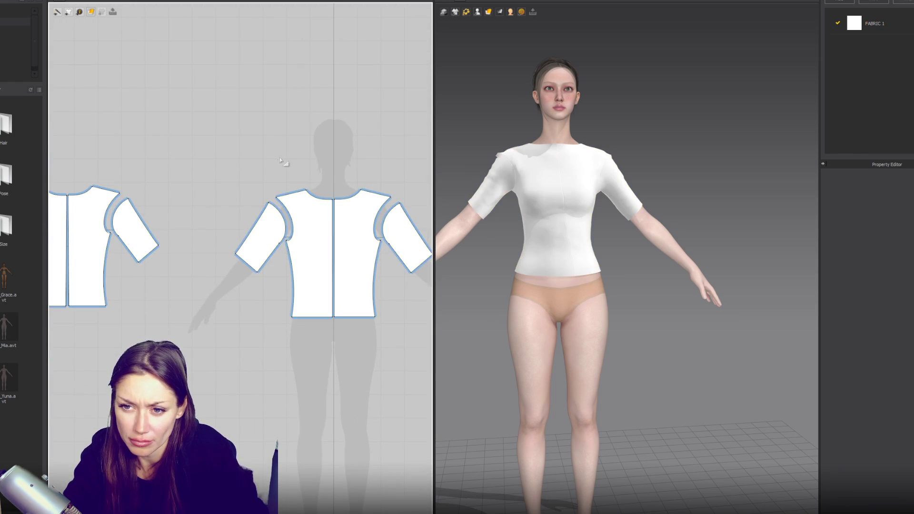
pyautogui.click(290, 195)
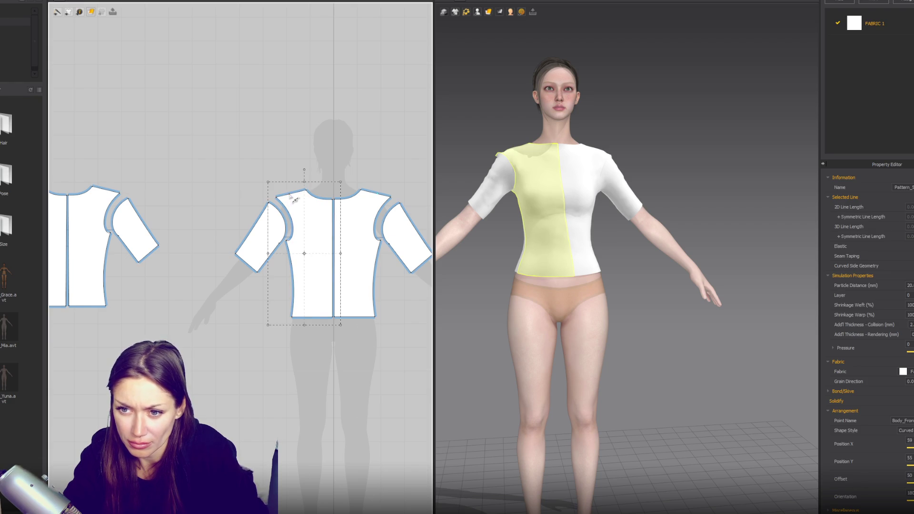
pyautogui.press('z')
pyautogui.moveTo(276, 195)
pyautogui.mouseDown()
pyautogui.moveTo(262, 185)
pyautogui.moveTo(295, 224)
pyautogui.moveTo(300, 212)
pyautogui.mouseUp()
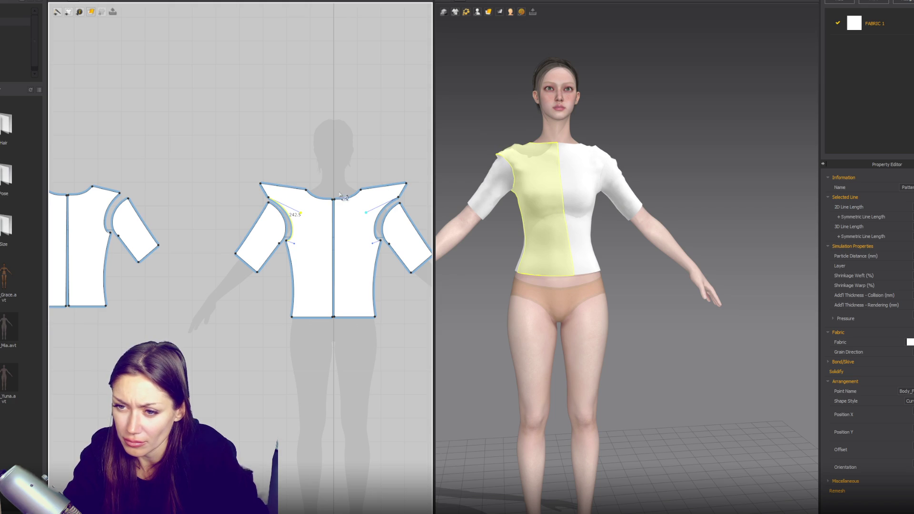
# Level the left piece's shoulder line and inspect the back pieces and arm in 3D
pyautogui.moveTo(121, 195)
pyautogui.mouseDown()
pyautogui.moveTo(143, 204)
pyautogui.moveTo(137, 199)
pyautogui.mouseUp()
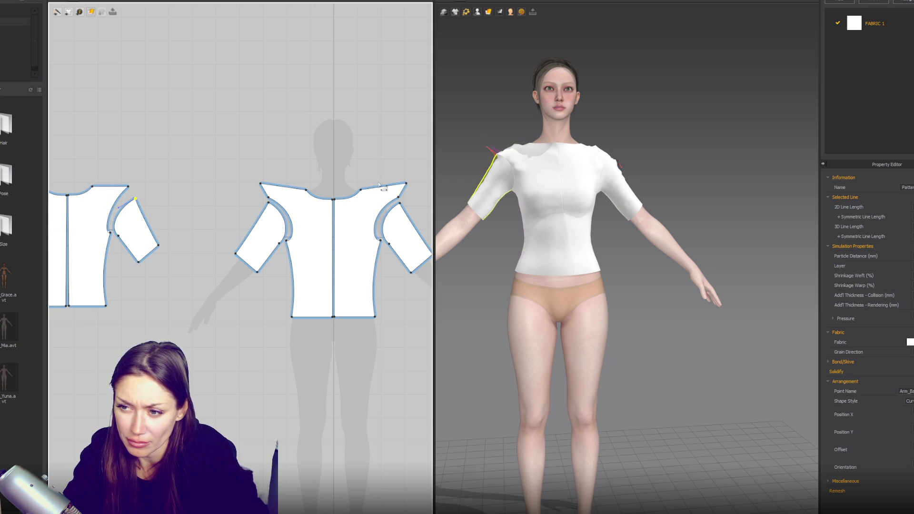
pyautogui.moveTo(450, 189)
pyautogui.mouseDown(button='right')
pyautogui.moveTo(547, 181)
pyautogui.moveTo(604, 152)
pyautogui.mouseUp(button='right')
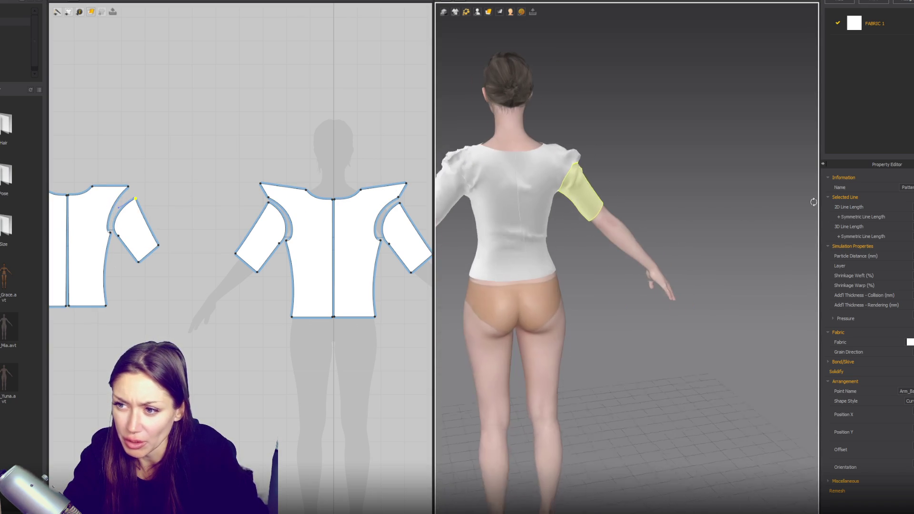
pyautogui.click(590, 152)
pyautogui.click(466, 157)
pyautogui.moveTo(528, 176)
pyautogui.mouseDown(button='right')
pyautogui.moveTo(547, 171)
pyautogui.moveTo(528, 165)
pyautogui.mouseUp(button='right')
pyautogui.press('2')
# Try raising the front shoulder corner, undo the trial edits, and raise the back shoulder corner
pyautogui.moveTo(239, 180); pyautogui.dragTo(325, 179, button='right')
pyautogui.click(355, 189)
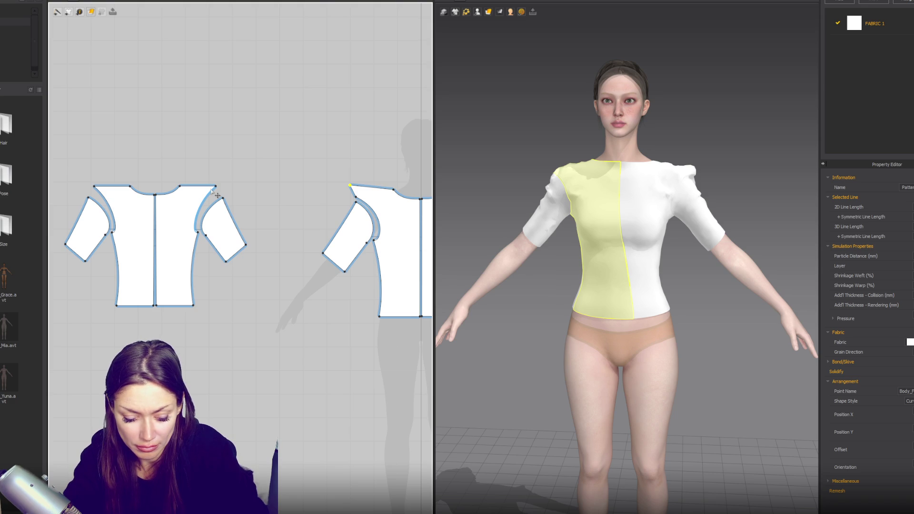
pyautogui.click(213, 194)
pyautogui.moveTo(217, 188)
pyautogui.mouseDown()
pyautogui.moveTo(234, 183)
pyautogui.moveTo(220, 182)
pyautogui.mouseUp()
pyautogui.click(220, 191)
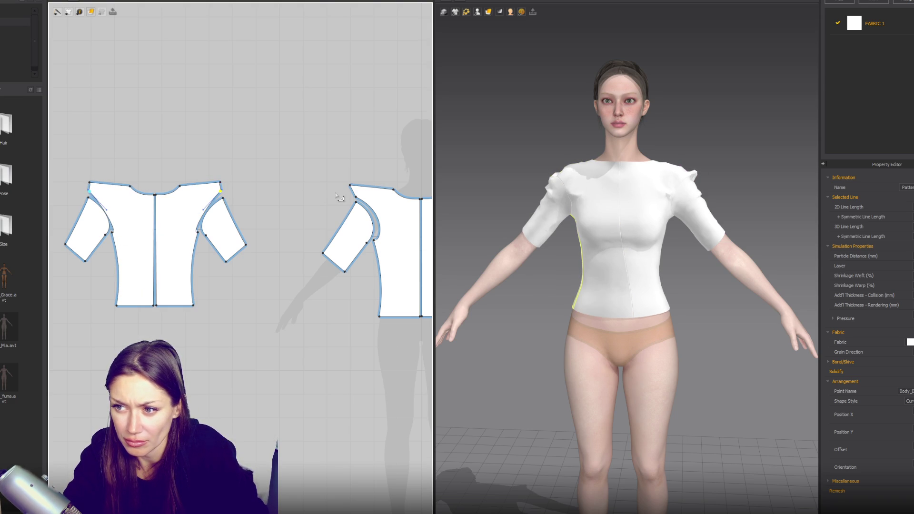
pyautogui.hotkey('ctrl', 'z')
pyautogui.hotkey('ctrl', 'z')
pyautogui.click(353, 199)
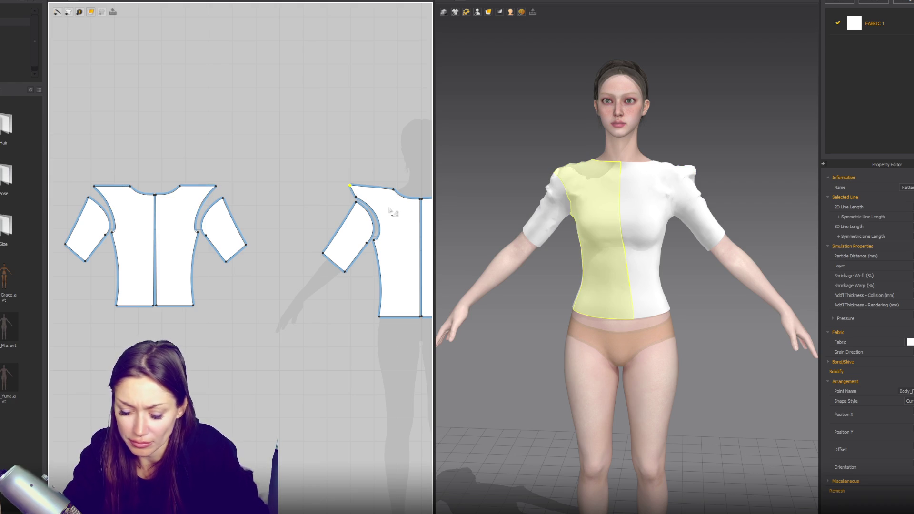
pyautogui.hotkey('ctrl', 'z')
pyautogui.moveTo(356, 196); pyautogui.dragTo(351, 190)
# Check the drape from the side and pull the front panel fabric to test it
pyautogui.press('6')
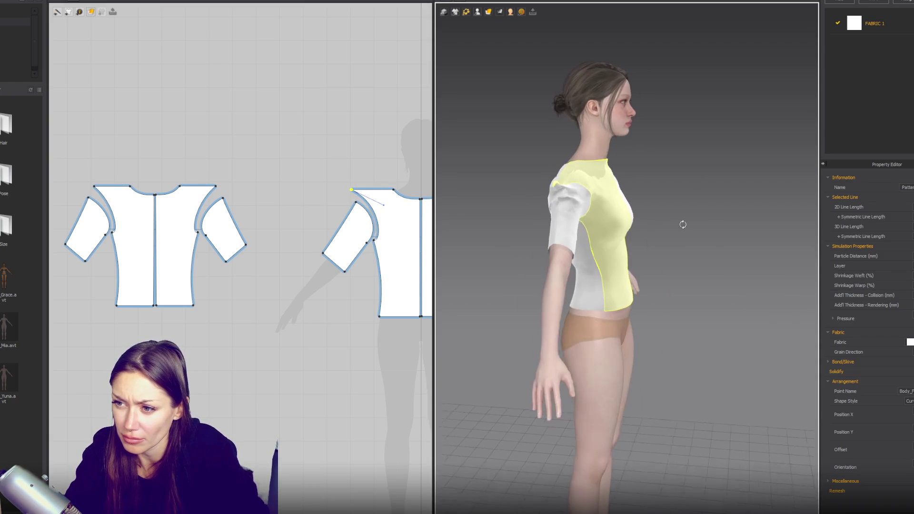
pyautogui.click(584, 174)
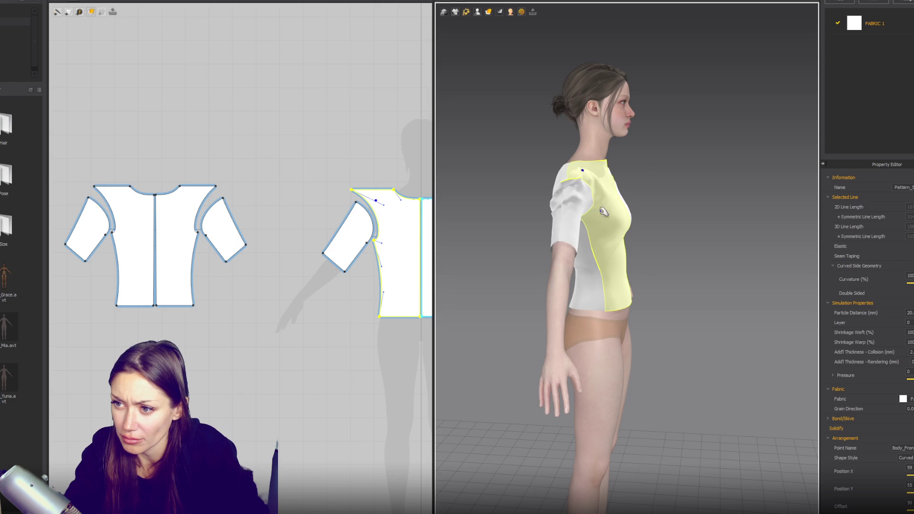
pyautogui.click(569, 244)
pyautogui.moveTo(572, 267); pyautogui.dragTo(662, 259, button='right')
pyautogui.scroll(3, 666, 258)
pyautogui.scroll(-3, 666, 258)
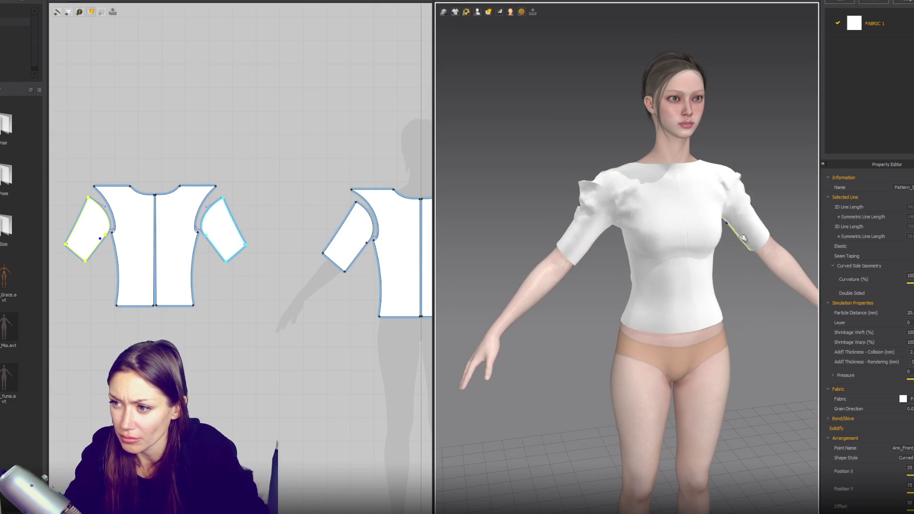
pyautogui.moveTo(695, 269)
pyautogui.mouseDown()
pyautogui.moveTo(707, 294)
pyautogui.moveTo(679, 320)
pyautogui.mouseUp()
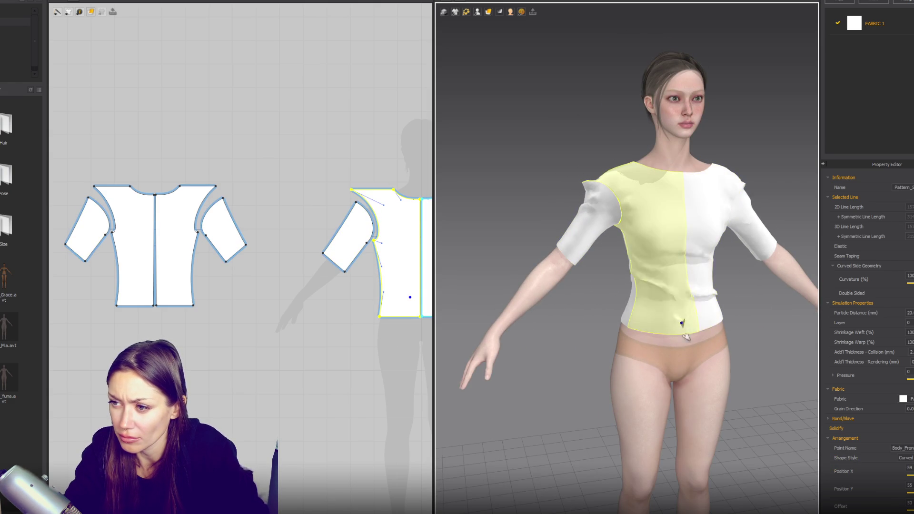
pyautogui.moveTo(667, 369)
pyautogui.mouseDown(button='right')
pyautogui.moveTo(753, 333)
pyautogui.moveTo(567, 284)
pyautogui.mouseUp(button='right')
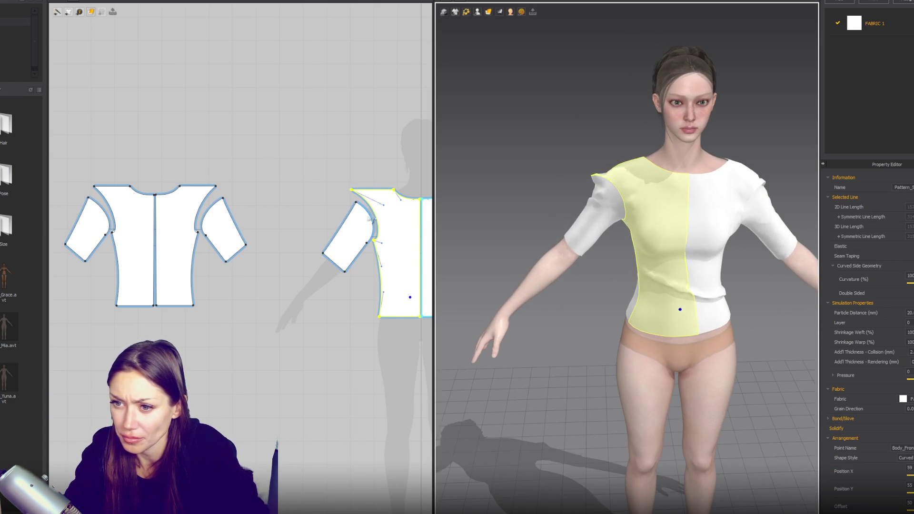
pyautogui.moveTo(383, 212); pyautogui.dragTo(262, 218, button='right')
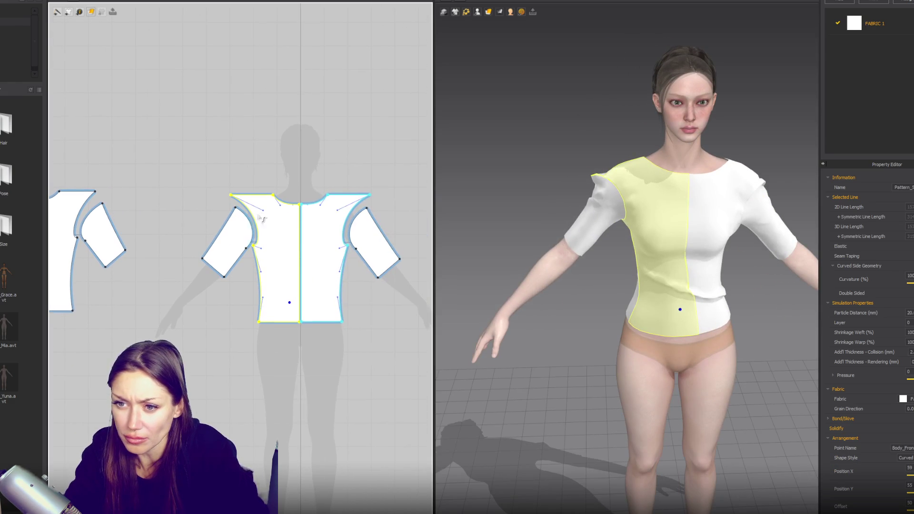
# Lower the front and back shoulder points to reshape the armholes into deeper curves
pyautogui.click(367, 200)
pyautogui.moveTo(368, 199); pyautogui.dragTo(339, 204)
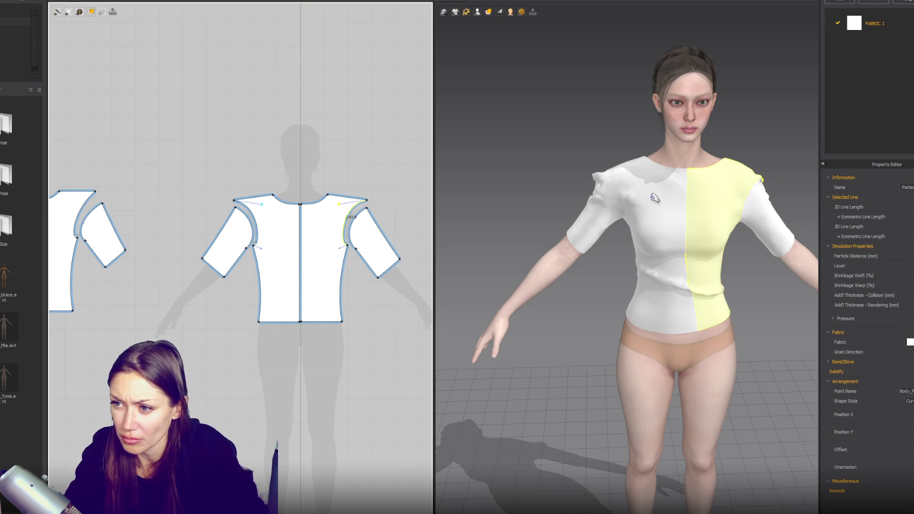
pyautogui.moveTo(96, 191); pyautogui.dragTo(100, 200)
pyautogui.click(101, 214)
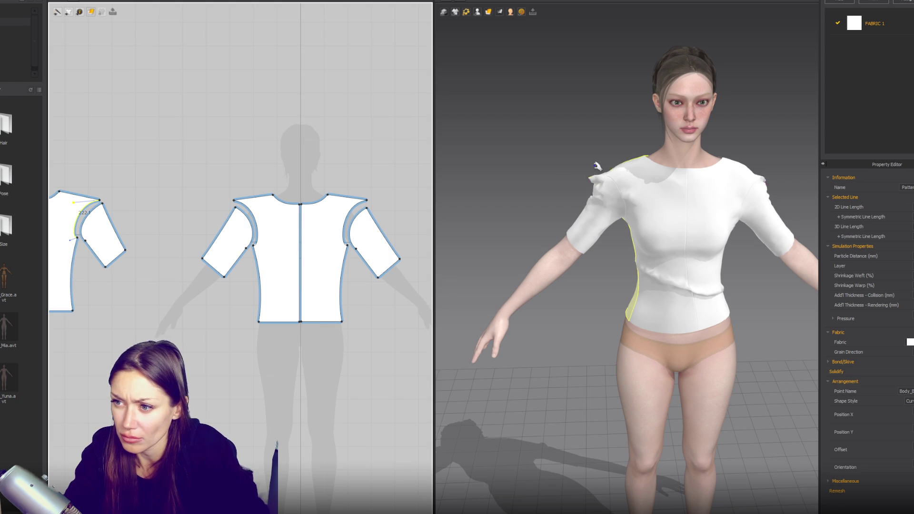
pyautogui.moveTo(105, 206); pyautogui.dragTo(77, 205)
pyautogui.click(94, 201)
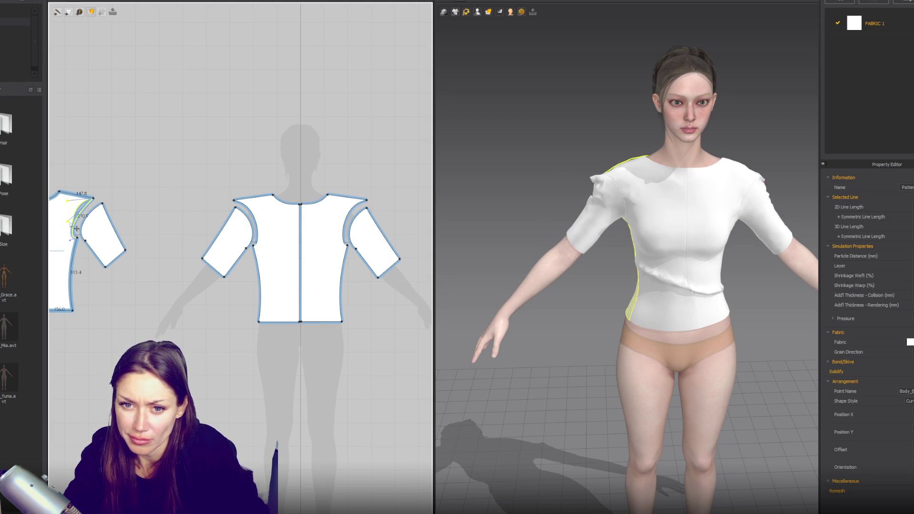
pyautogui.click(269, 220)
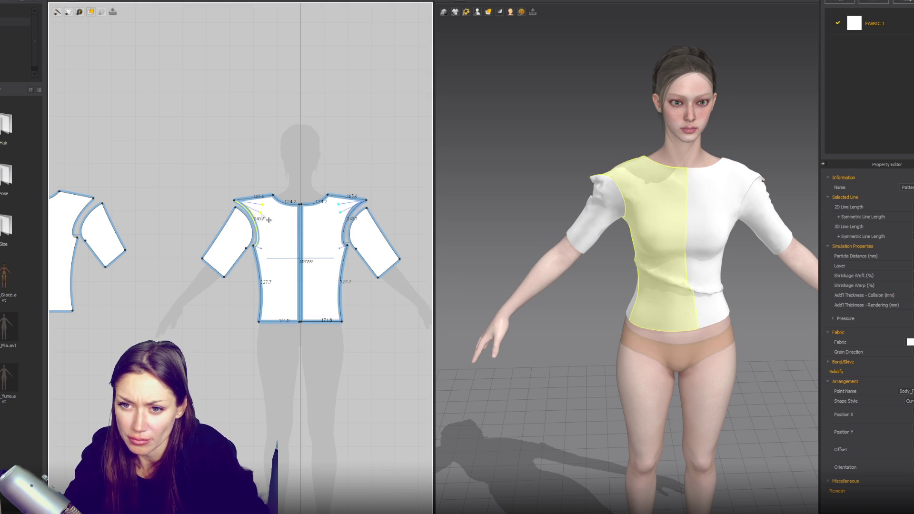
pyautogui.scroll(-3, 699, 172)
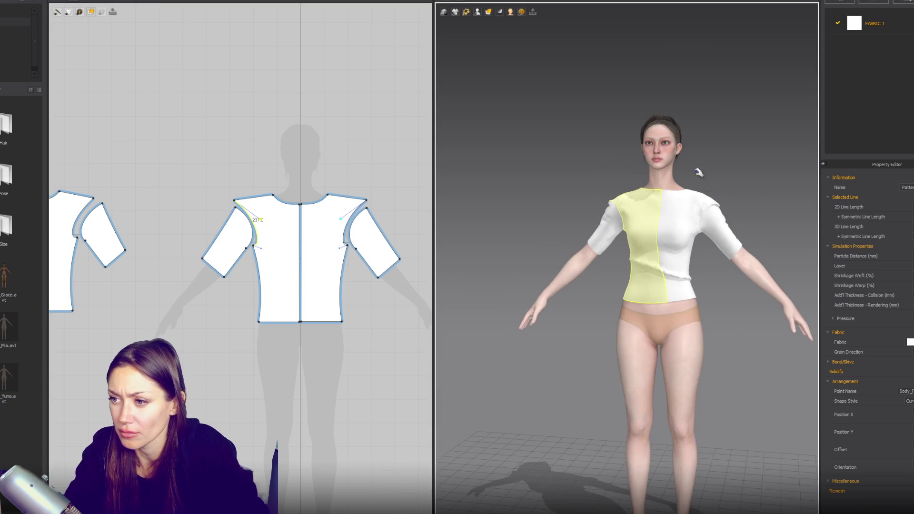
pyautogui.click(623, 200)
# Select the right bodice's armhole point, side-seam hem corners and side-seam curve
pyautogui.click(710, 201)
pyautogui.scroll(3, 311, 231)
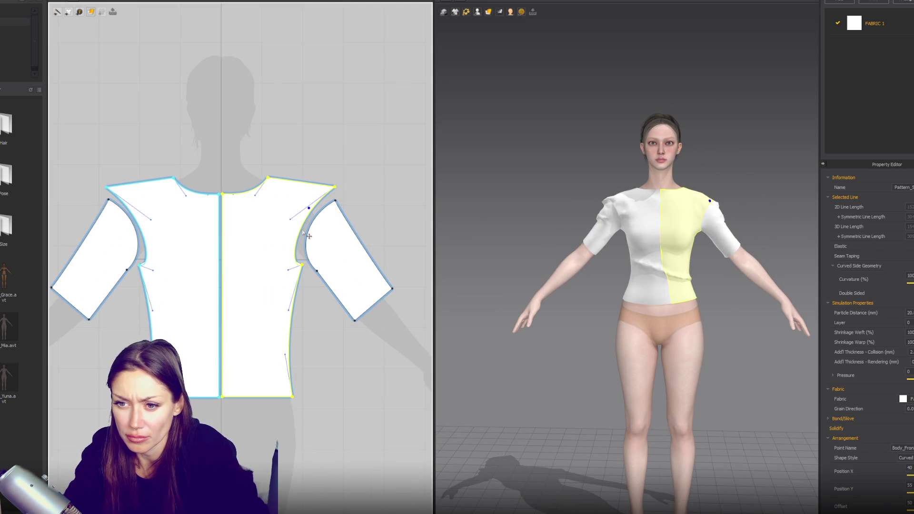
pyautogui.click(373, 218)
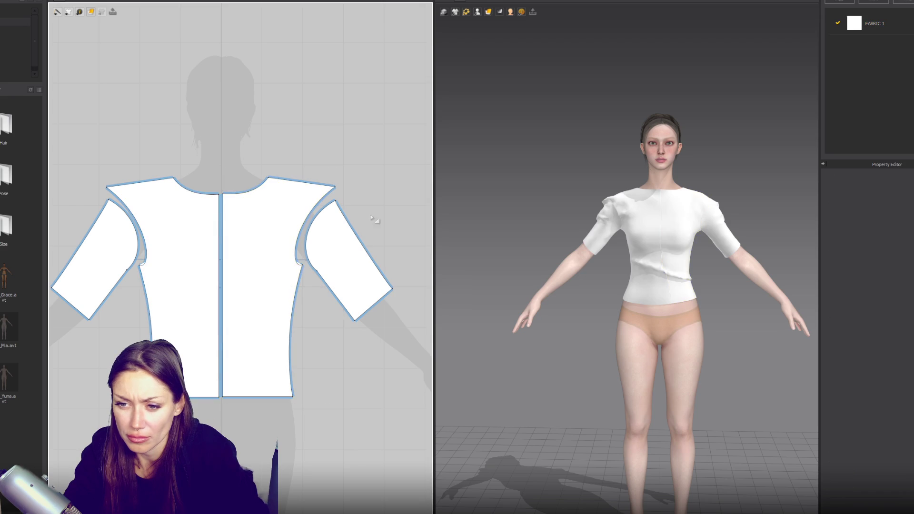
pyautogui.click(303, 268)
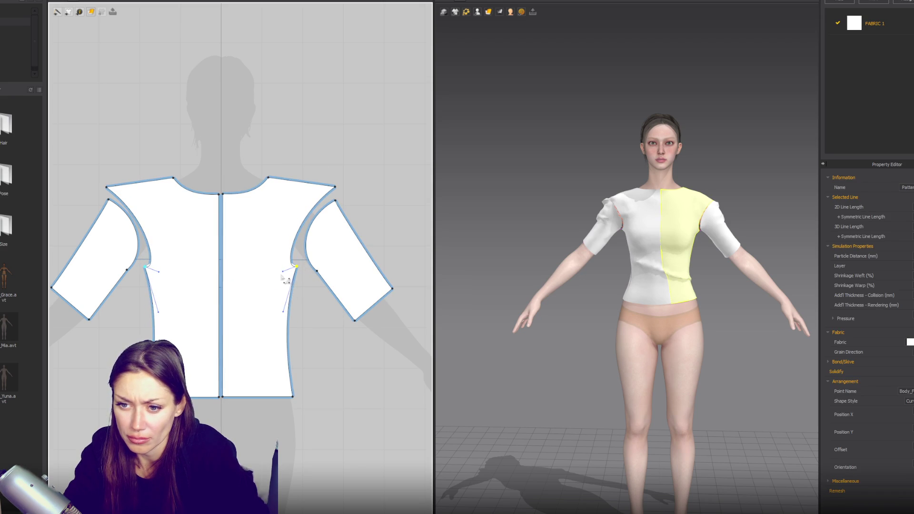
pyautogui.click(294, 319)
pyautogui.click(300, 397)
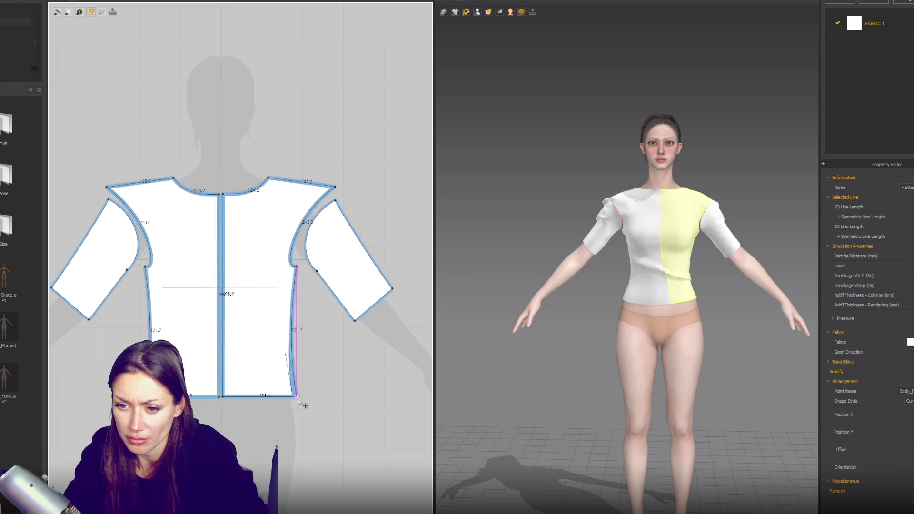
pyautogui.click(295, 363)
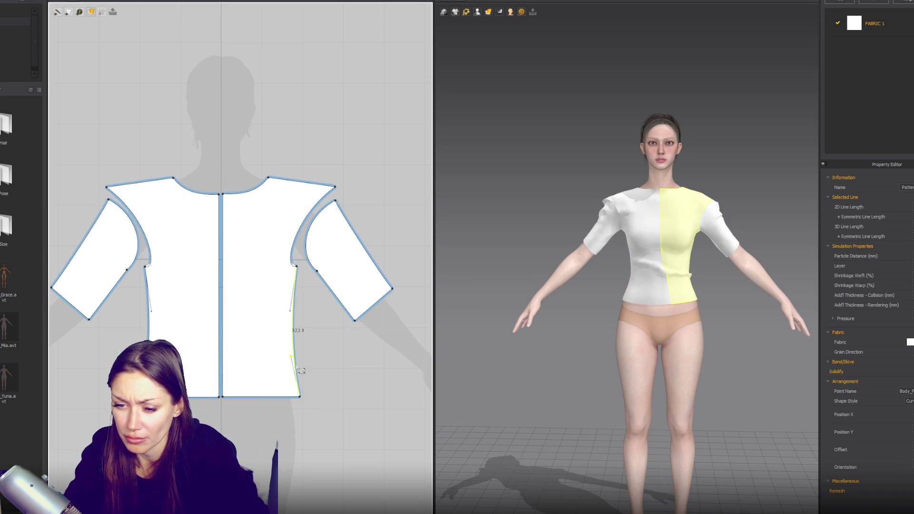
pyautogui.click(678, 291)
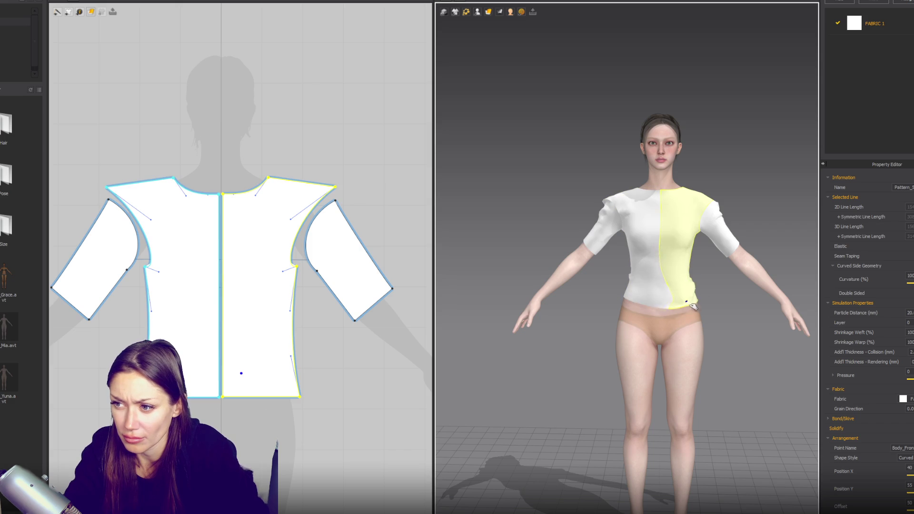
# Drag the centre-front neck point down to deepen the neckline, then back up
pyautogui.moveTo(223, 194); pyautogui.dragTo(232, 202)
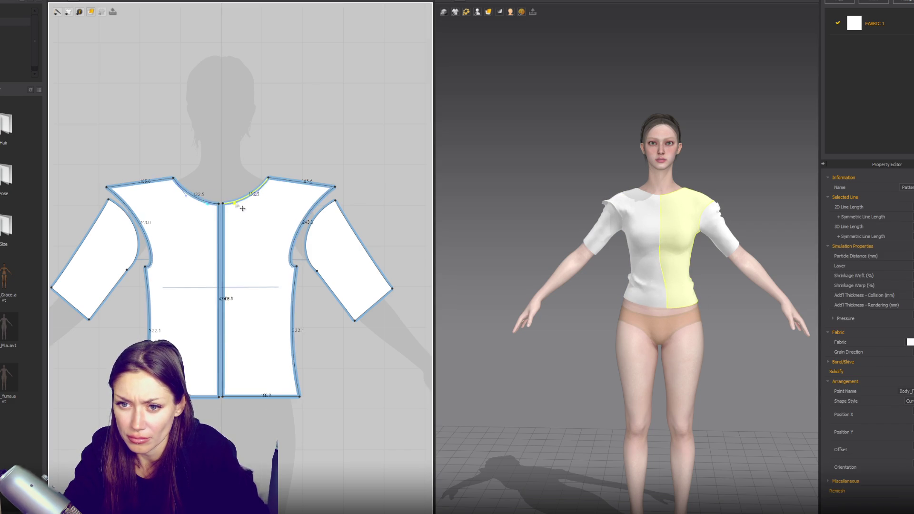
pyautogui.scroll(2, 243, 206)
pyautogui.scroll(-3, 356, 244)
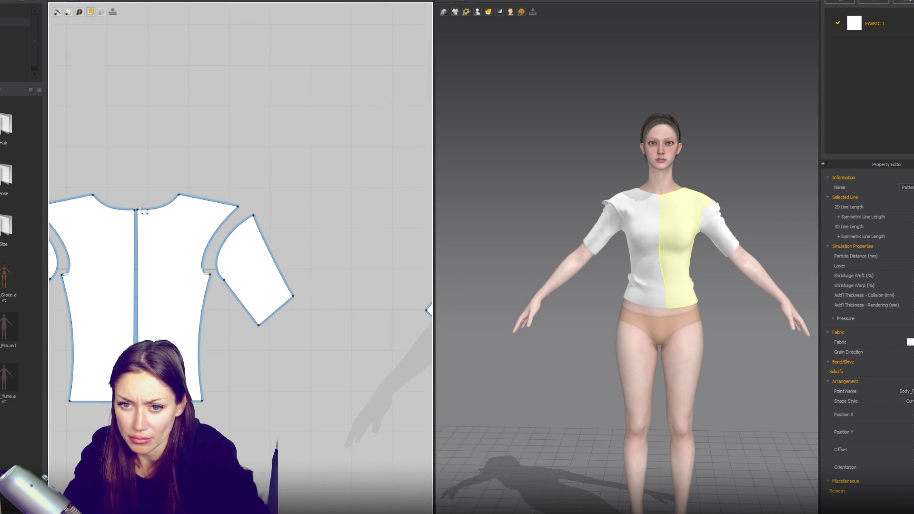
pyautogui.moveTo(139, 213); pyautogui.dragTo(136, 201)
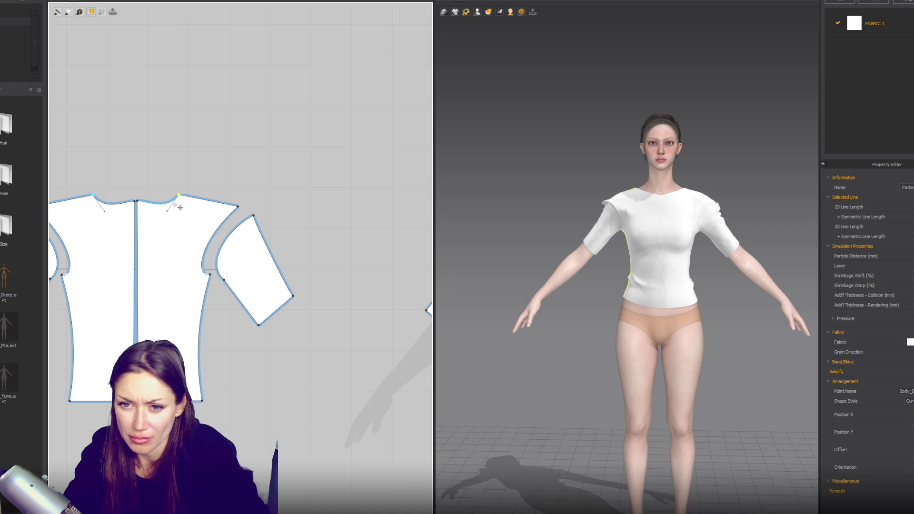
# Review the sleeve and front and back bodice pieces, ending on a front 3D view
pyautogui.moveTo(614, 227)
pyautogui.mouseDown(button='right')
pyautogui.moveTo(743, 233)
pyautogui.moveTo(638, 243)
pyautogui.mouseUp(button='right')
pyautogui.click(638, 242)
pyautogui.scroll(-3, 342, 200)
pyautogui.moveTo(357, 194); pyautogui.dragTo(225, 189, button='right')
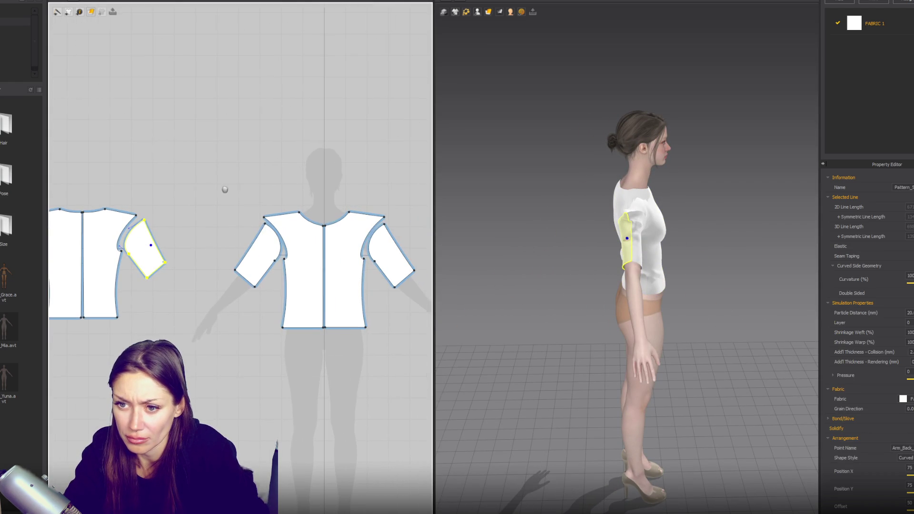
pyautogui.scroll(2, 650, 224)
pyautogui.click(303, 219)
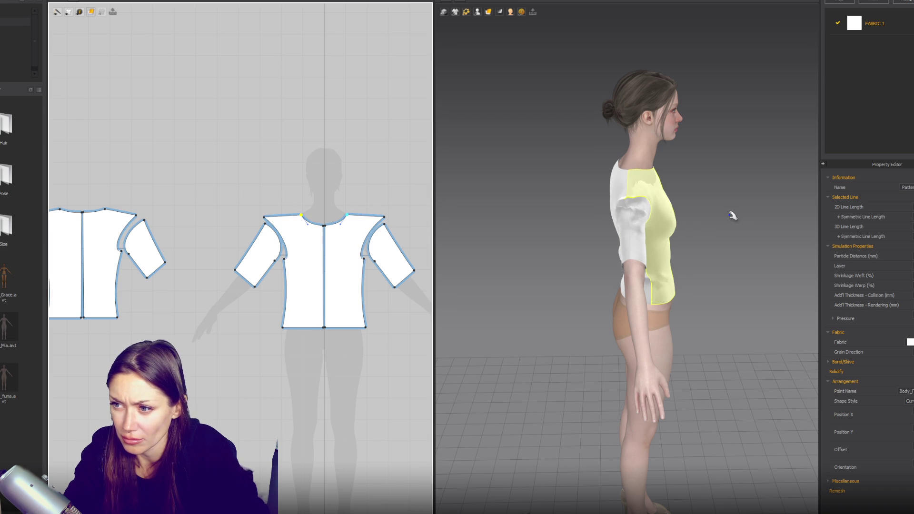
pyautogui.click(110, 216)
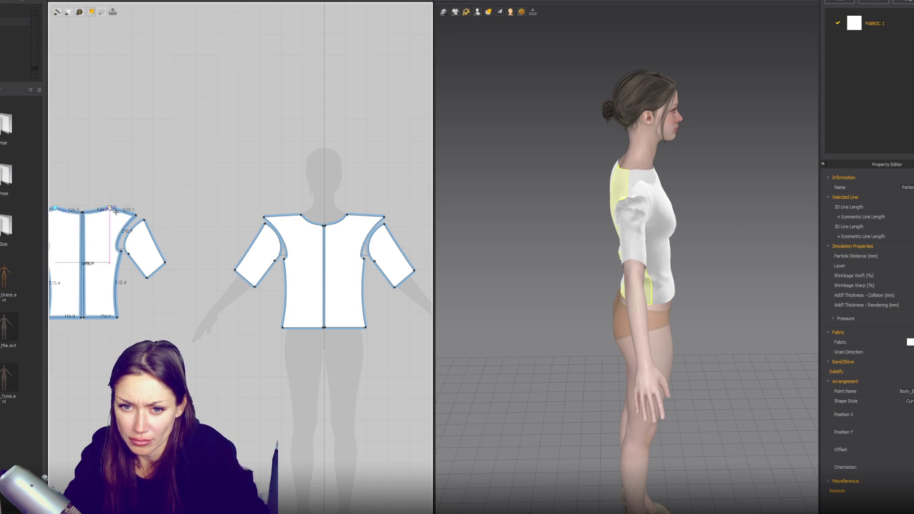
pyautogui.click(141, 214)
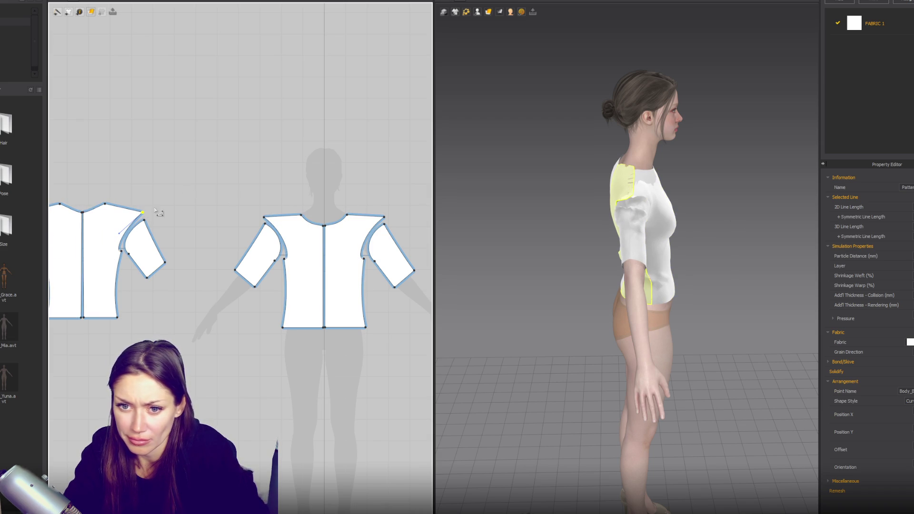
pyautogui.click(648, 182)
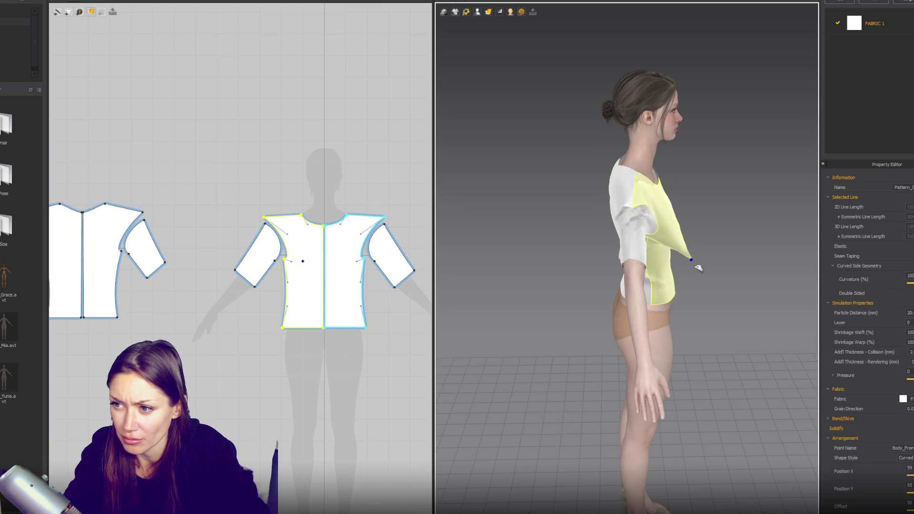
pyautogui.press('2')
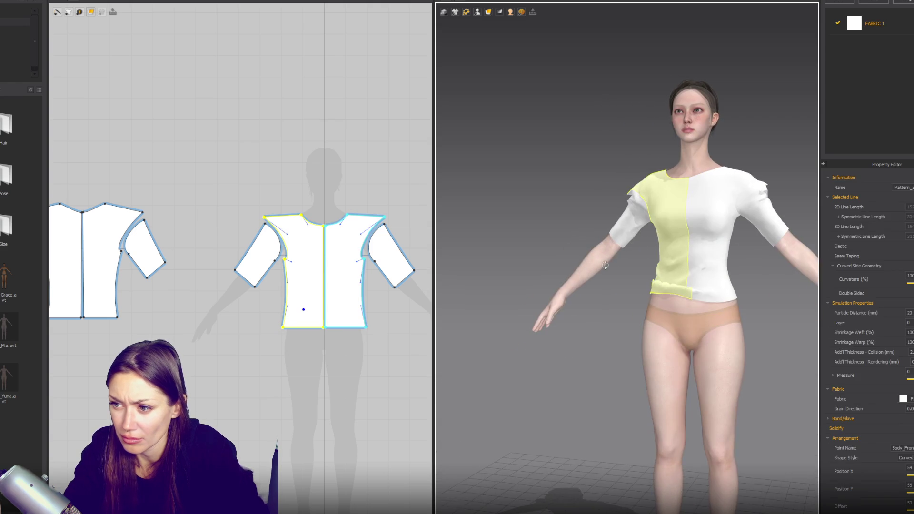
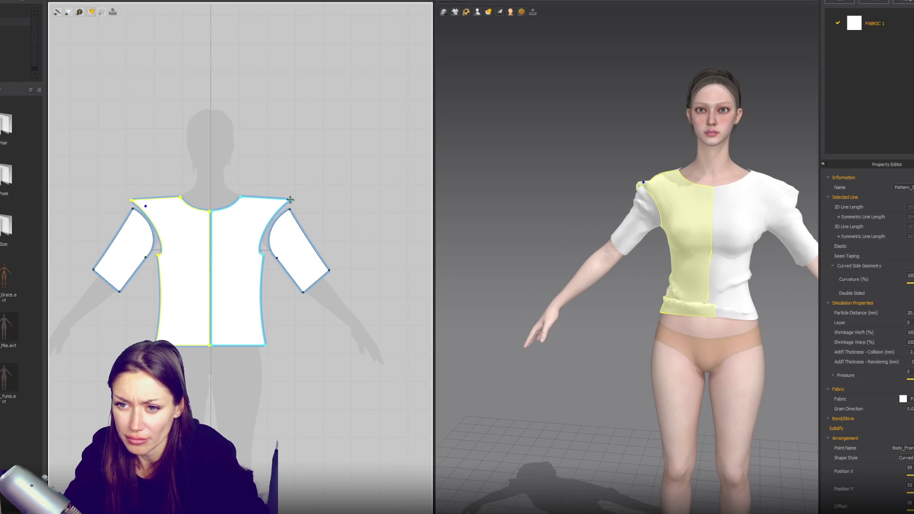
# Cancel the rectangle and nudge the right sleeve's armhole point against the bodice
pyautogui.click(291, 198)
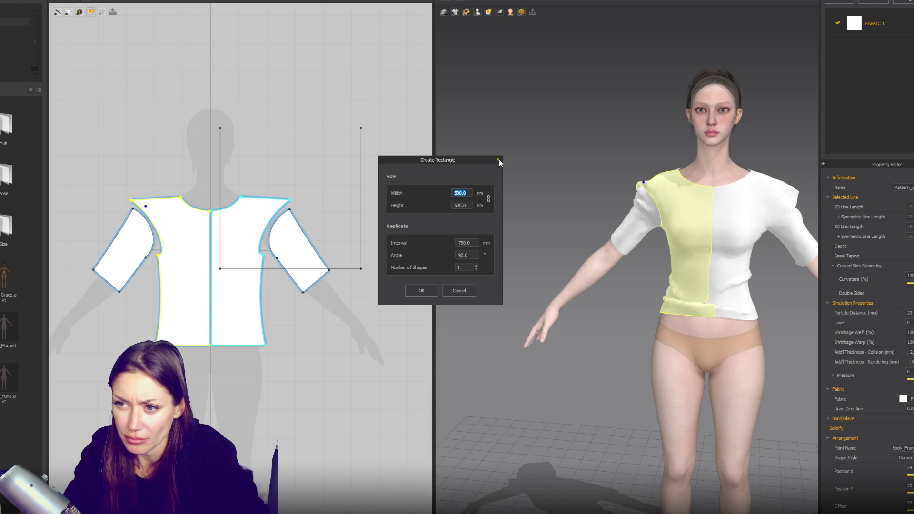
pyautogui.click(499, 160)
pyautogui.click(291, 202)
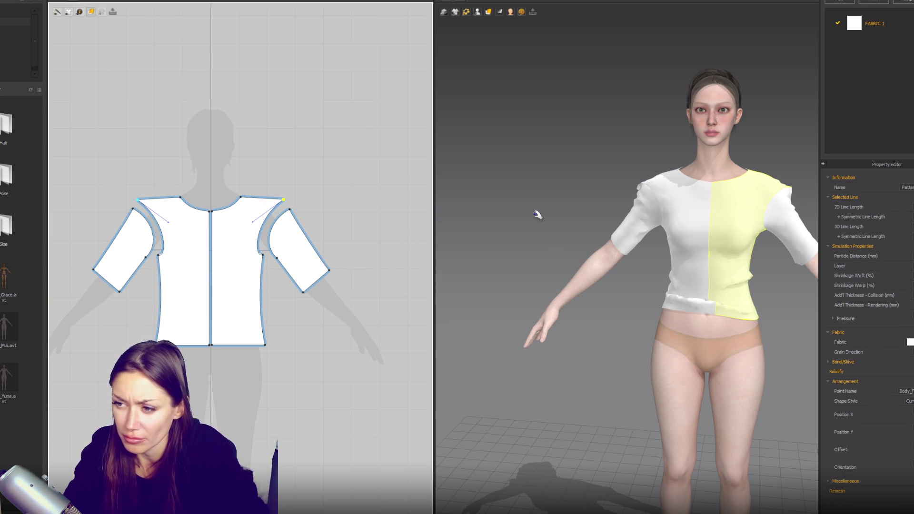
pyautogui.click(278, 260)
pyautogui.moveTo(283, 263); pyautogui.dragTo(281, 259)
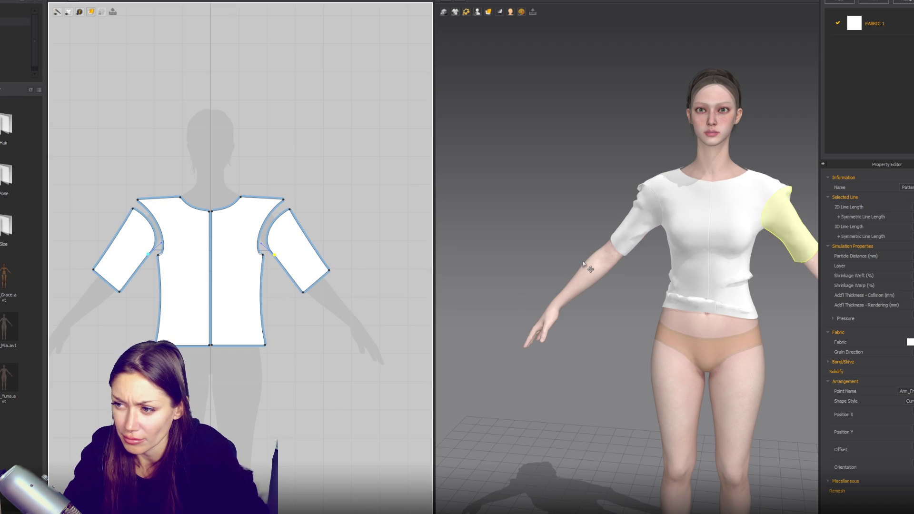
# Orbit the avatar to inspect the shirt front and back, then select the sleeve
pyautogui.moveTo(670, 230); pyautogui.dragTo(554, 243, button='right')
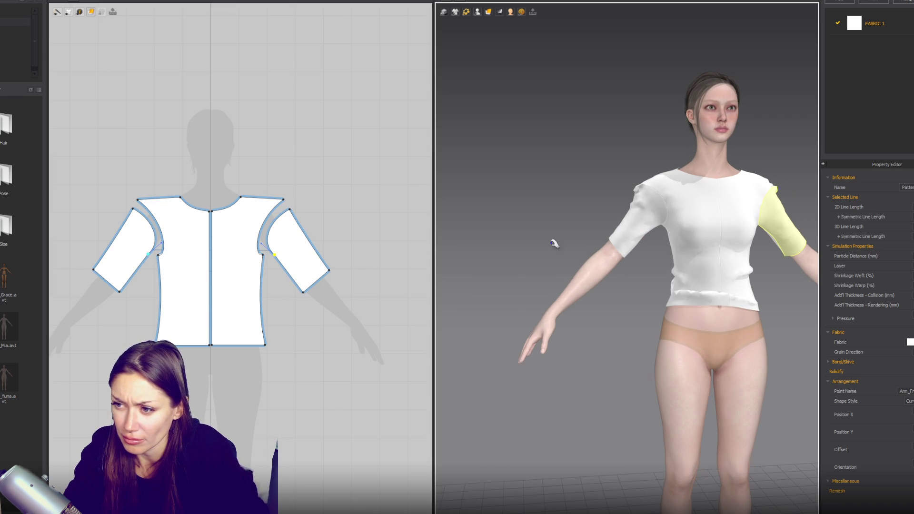
pyautogui.click(269, 261)
pyautogui.moveTo(618, 242)
pyautogui.mouseDown(button='right')
pyautogui.moveTo(527, 240)
pyautogui.moveTo(704, 259)
pyautogui.moveTo(642, 210)
pyautogui.mouseUp(button='right')
pyautogui.click(566, 214)
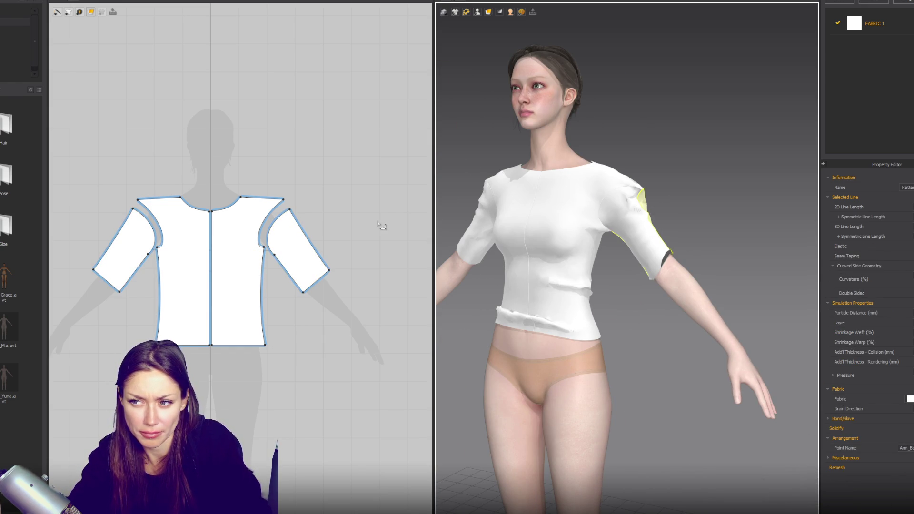
# Select the front bodice armhole and shift the sleeve slightly to the right
pyautogui.scroll(3, 286, 202)
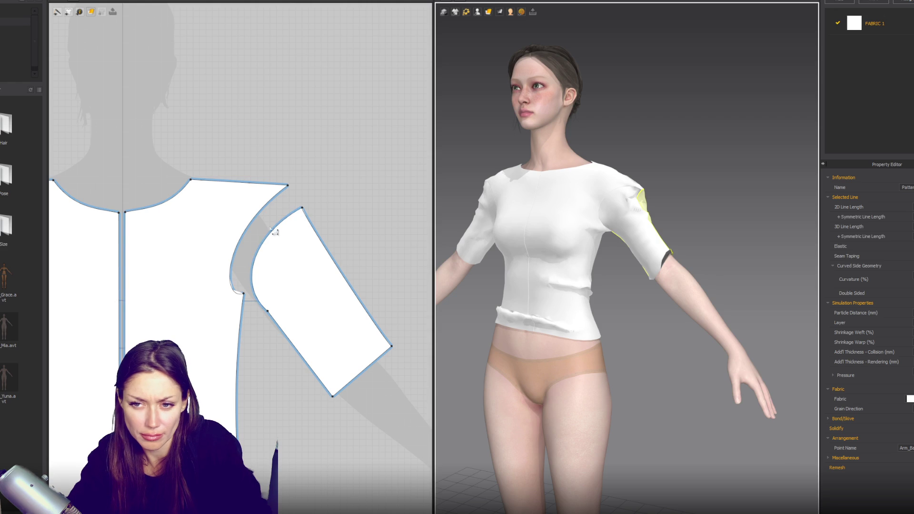
pyautogui.click(288, 185)
pyautogui.click(288, 200)
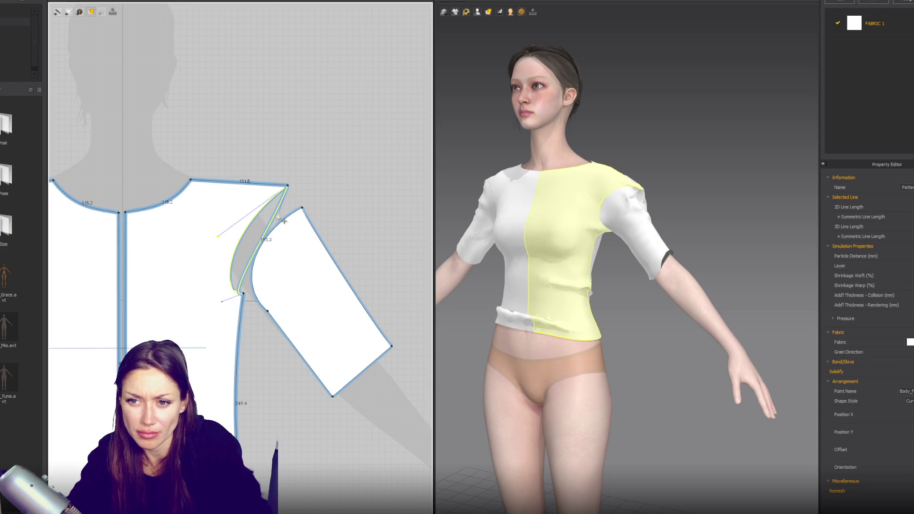
pyautogui.moveTo(304, 287); pyautogui.dragTo(349, 310)
pyautogui.scroll(-3, 212, 288)
pyautogui.click(122, 298)
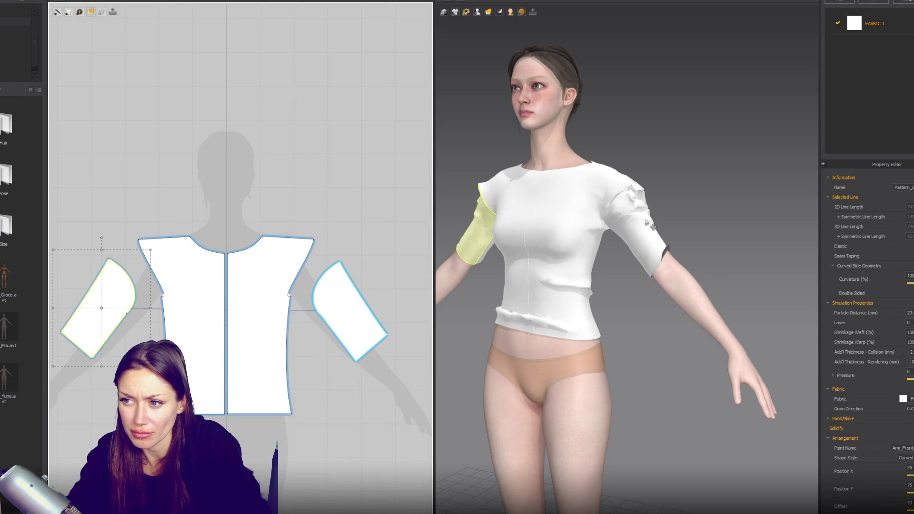
pyautogui.scroll(3, 98, 187)
pyautogui.scroll(-5, 194, 208)
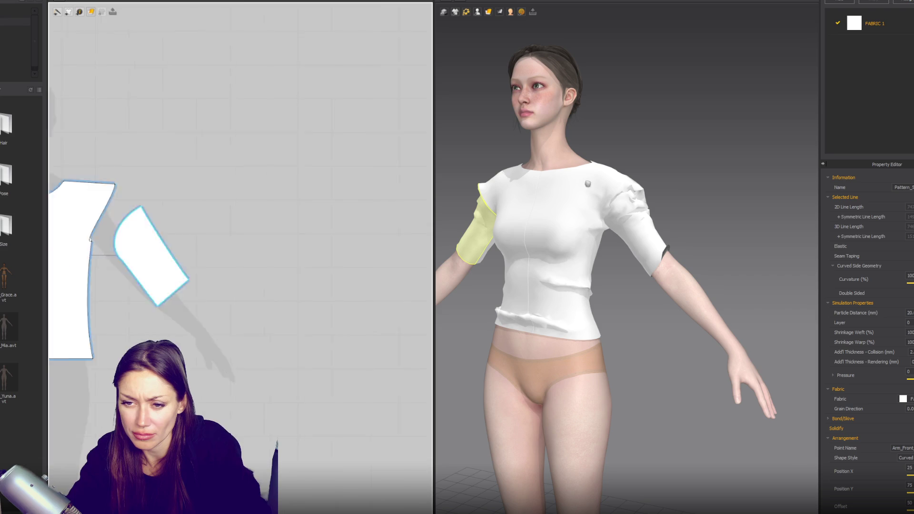
pyautogui.scroll(2, 209, 248)
# Deepen the front armhole curve and re-simulate the shirt to check the drape
pyautogui.click(210, 249)
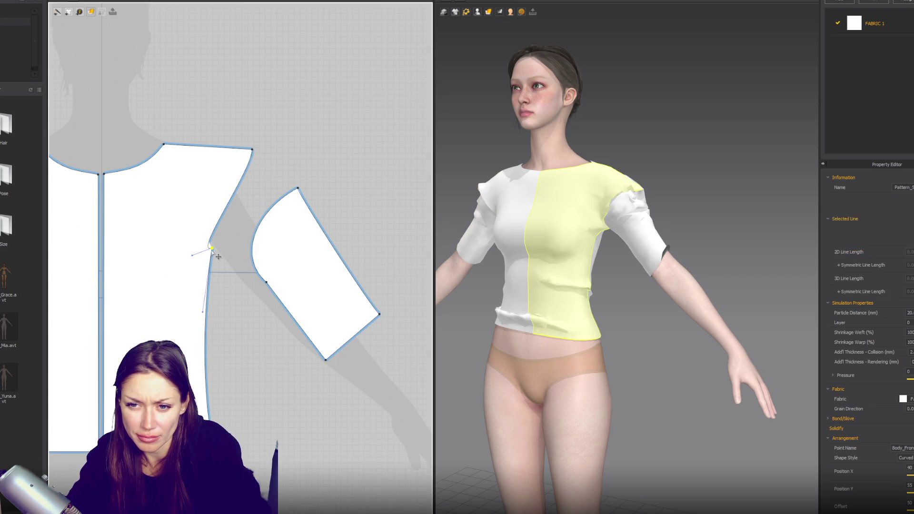
pyautogui.moveTo(192, 251); pyautogui.dragTo(165, 251)
pyautogui.click(212, 249)
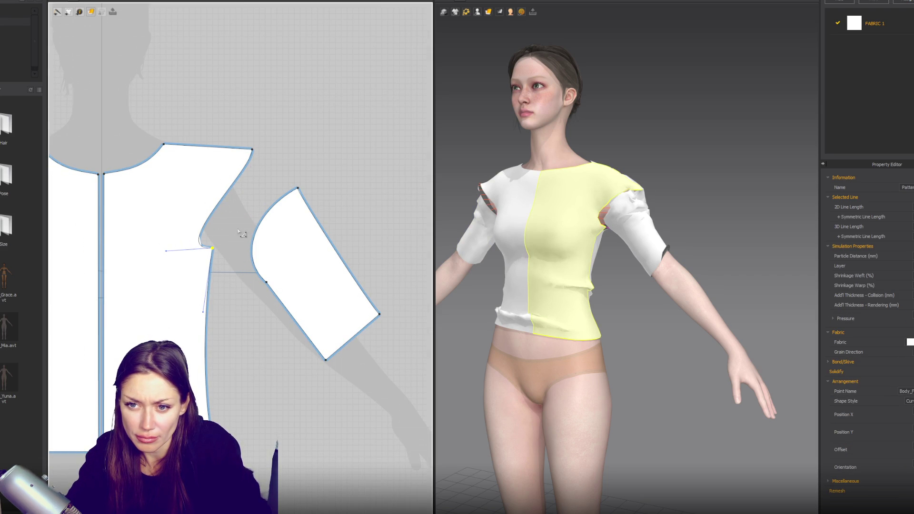
pyautogui.click(251, 178)
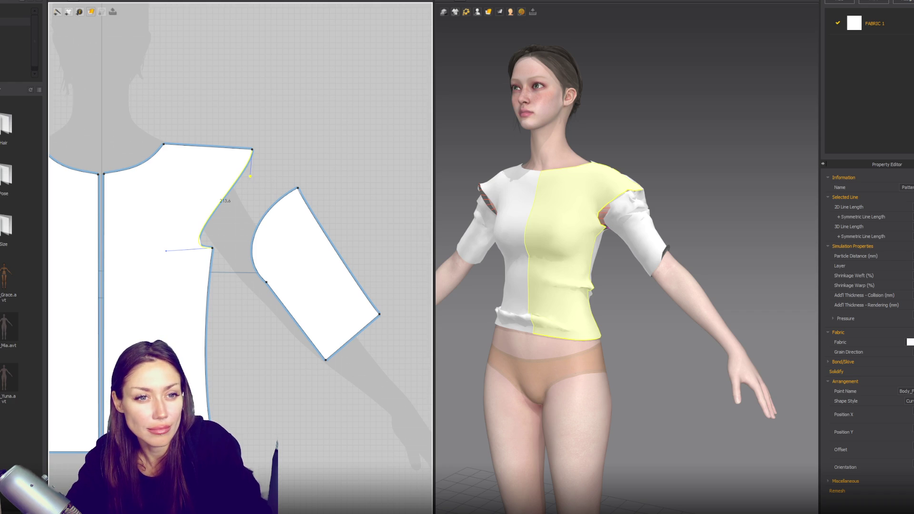
pyautogui.scroll(-3, 291, 215)
pyautogui.press('space')
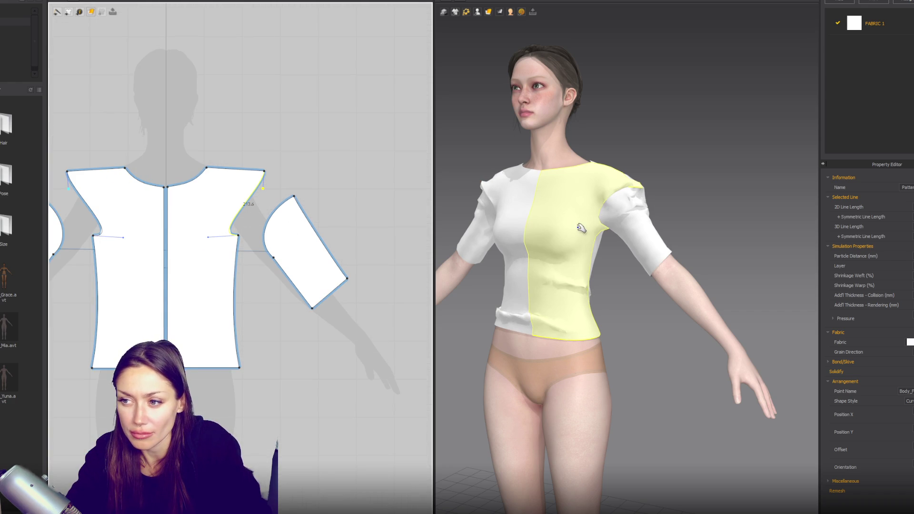
pyautogui.moveTo(690, 238)
pyautogui.mouseDown(button='right')
pyautogui.moveTo(714, 241)
pyautogui.moveTo(671, 227)
pyautogui.moveTo(632, 244)
pyautogui.mouseUp(button='right')
pyautogui.scroll(-2, 304, 257)
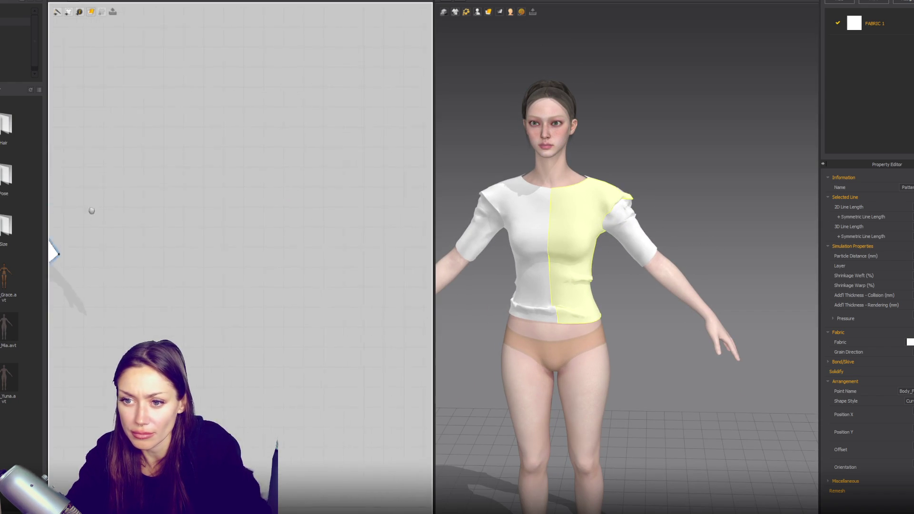
pyautogui.scroll(5, 327, 231)
# Pull the sleeve clear and reshape the armhole curve handles at the shoulder and lower point
pyautogui.moveTo(205, 249); pyautogui.dragTo(241, 267)
pyautogui.scroll(-3, 241, 267)
pyautogui.scroll(2, 233, 228)
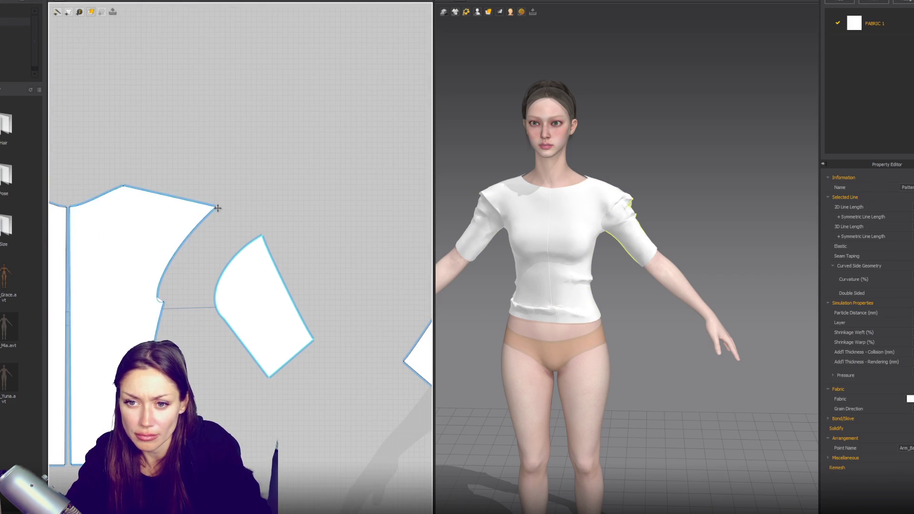
pyautogui.click(216, 208)
pyautogui.moveTo(164, 263)
pyautogui.mouseDown()
pyautogui.moveTo(215, 245)
pyautogui.moveTo(214, 235)
pyautogui.mouseUp()
pyautogui.moveTo(156, 306); pyautogui.dragTo(119, 294)
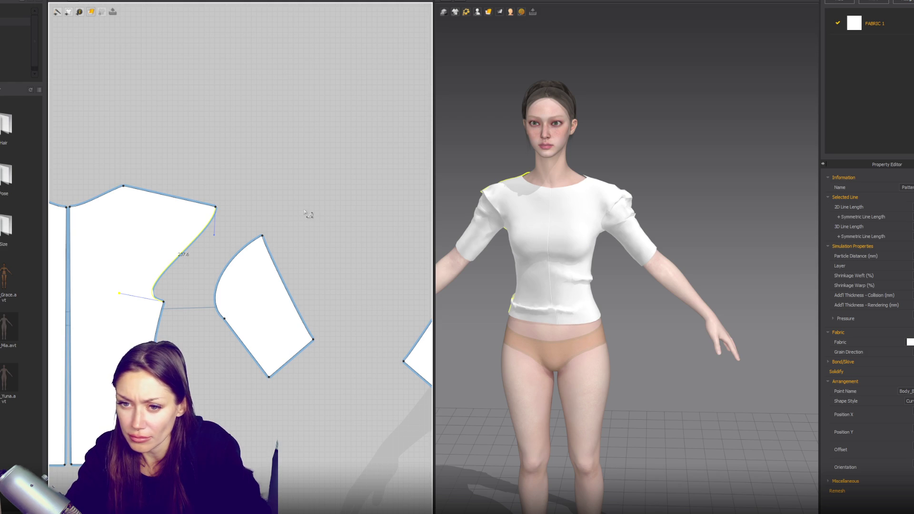
pyautogui.moveTo(217, 236); pyautogui.dragTo(219, 234)
# Move the front bodice's shoulder corner inward and up
pyautogui.moveTo(567, 240)
pyautogui.mouseDown(button='right')
pyautogui.moveTo(703, 232)
pyautogui.moveTo(562, 204)
pyautogui.moveTo(649, 195)
pyautogui.mouseUp(button='right')
pyautogui.click(542, 209)
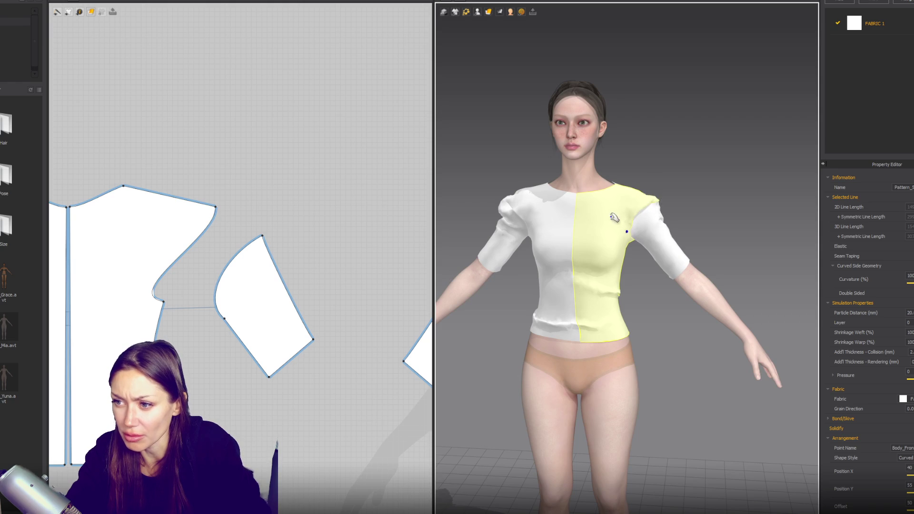
pyautogui.moveTo(504, 208); pyautogui.dragTo(513, 200, button='right')
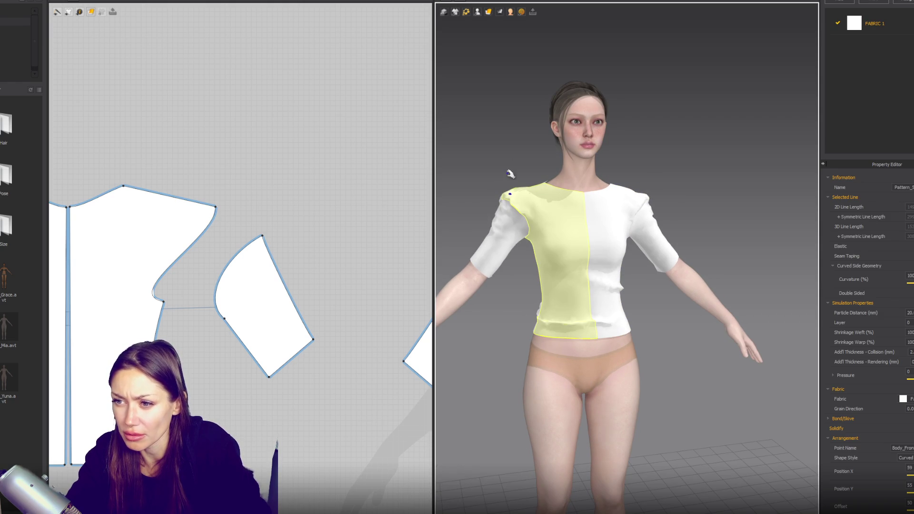
pyautogui.click(217, 210)
pyautogui.moveTo(222, 212); pyautogui.dragTo(205, 208)
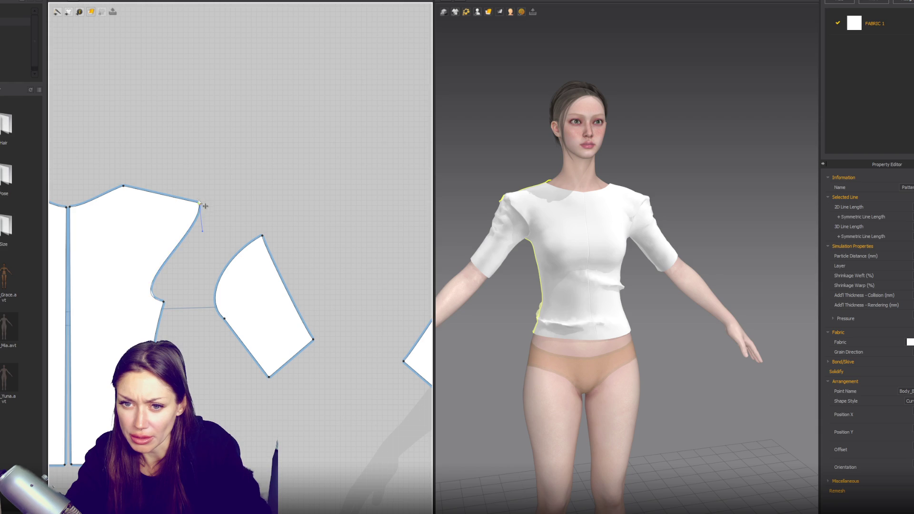
pyautogui.scroll(-2, 325, 205)
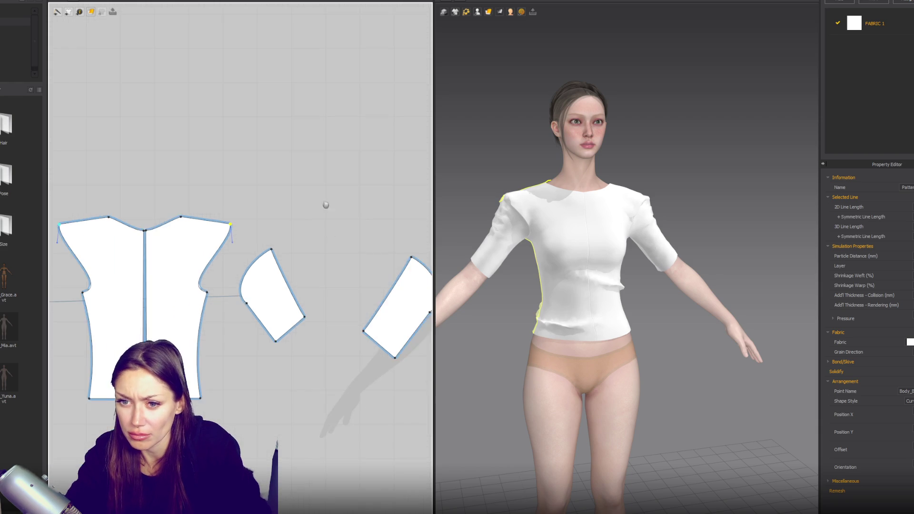
# Pull the back piece's shoulder corners inward and orbit to inspect the back
pyautogui.moveTo(325, 205); pyautogui.dragTo(255, 232, button='middle')
pyautogui.moveTo(235, 236); pyautogui.dragTo(241, 233)
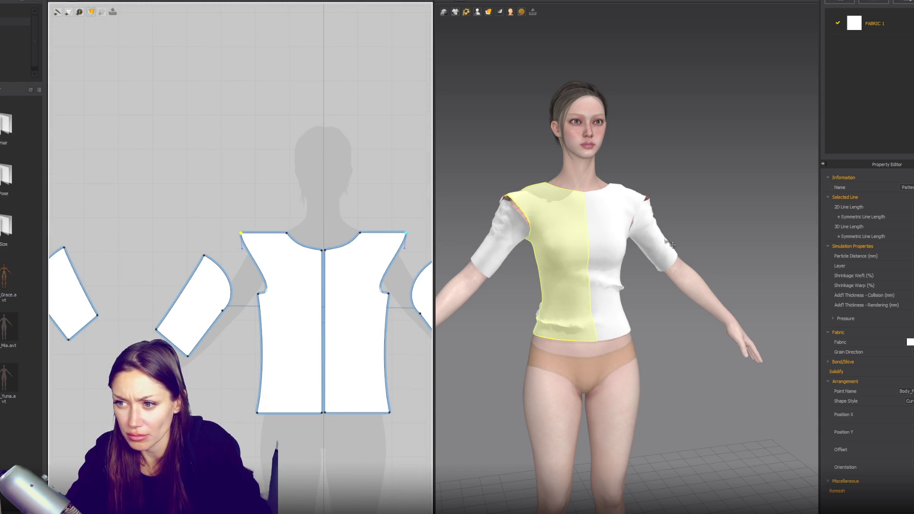
pyautogui.moveTo(677, 230)
pyautogui.mouseDown(button='right')
pyautogui.moveTo(626, 198)
pyautogui.moveTo(654, 194)
pyautogui.mouseUp(button='right')
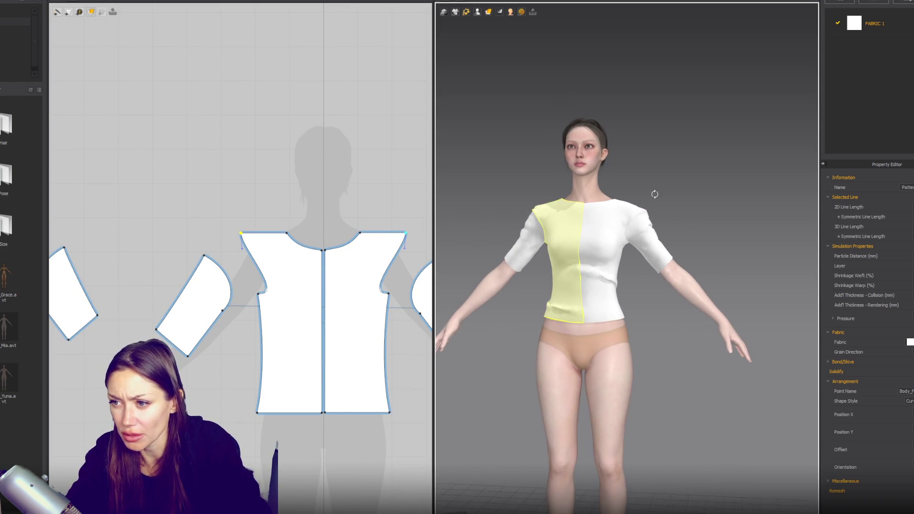
pyautogui.moveTo(610, 247)
pyautogui.mouseDown(button='right')
pyautogui.moveTo(673, 242)
pyautogui.moveTo(526, 239)
pyautogui.mouseUp(button='right')
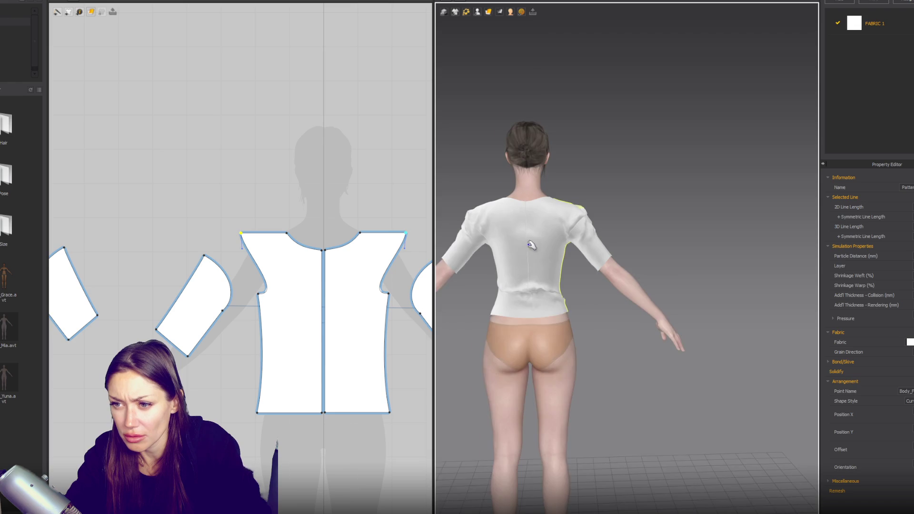
pyautogui.scroll(3, 571, 232)
pyautogui.click(571, 232)
pyautogui.moveTo(569, 223); pyautogui.dragTo(547, 220, button='right')
# In a straight back view, move the back shoulder corner further inward
pyautogui.press('8')
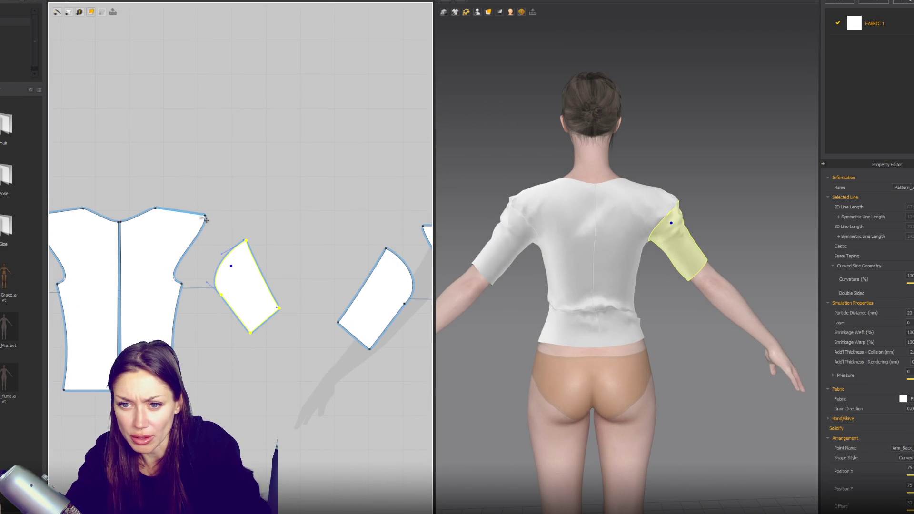
pyautogui.moveTo(206, 217); pyautogui.dragTo(190, 215)
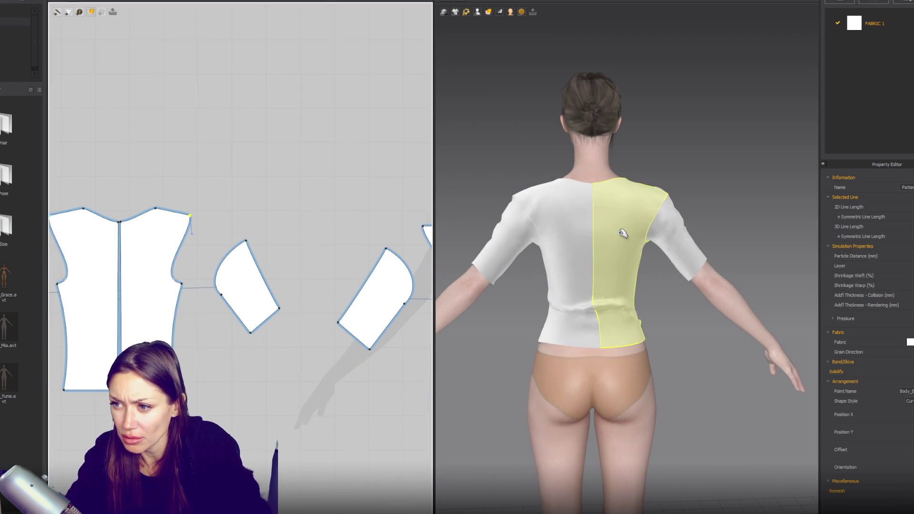
pyautogui.moveTo(571, 242)
pyautogui.mouseDown(button='right')
pyautogui.moveTo(786, 255)
pyautogui.moveTo(759, 245)
pyautogui.mouseUp(button='right')
pyautogui.scroll(3, 758, 245)
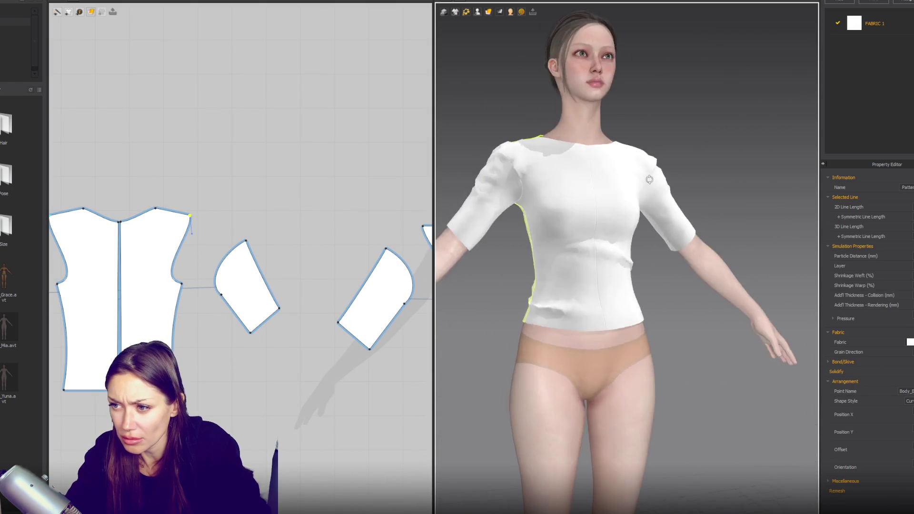
pyautogui.click(187, 235)
# Check the front piece's segment lengths and the front armhole curve's length
pyautogui.moveTo(419, 238); pyautogui.dragTo(288, 223, button='right')
pyautogui.click(286, 210)
pyautogui.click(293, 229)
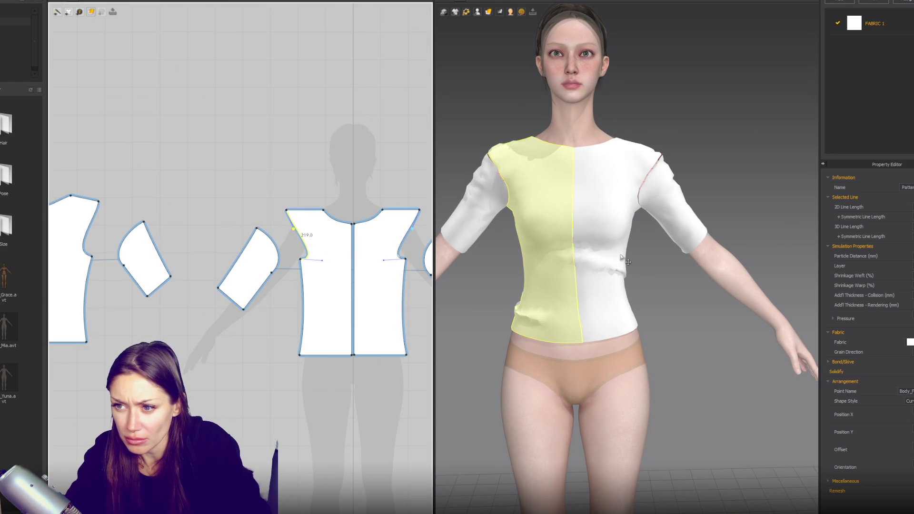
pyautogui.click(299, 233)
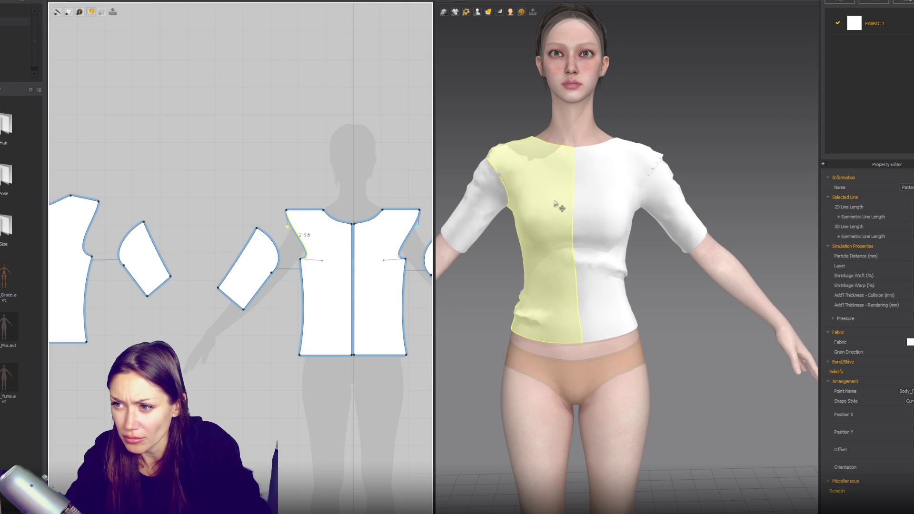
pyautogui.click(106, 208)
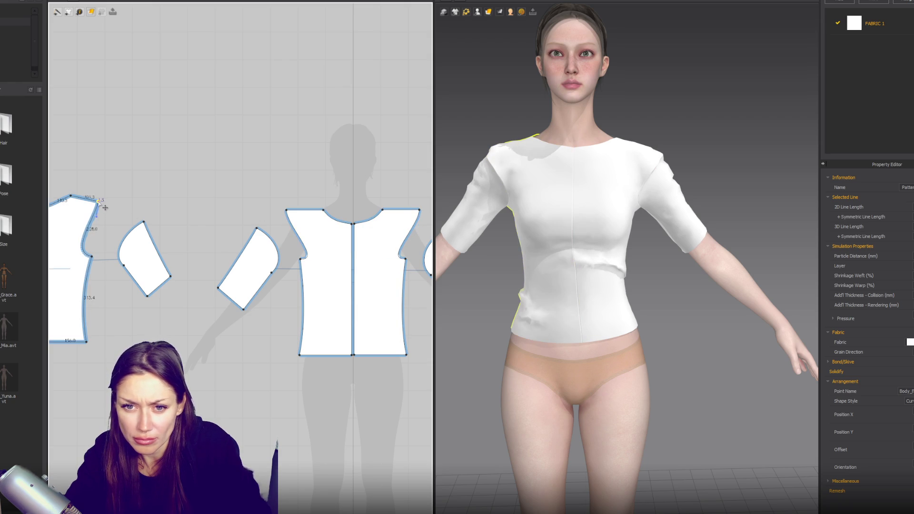
pyautogui.click(99, 219)
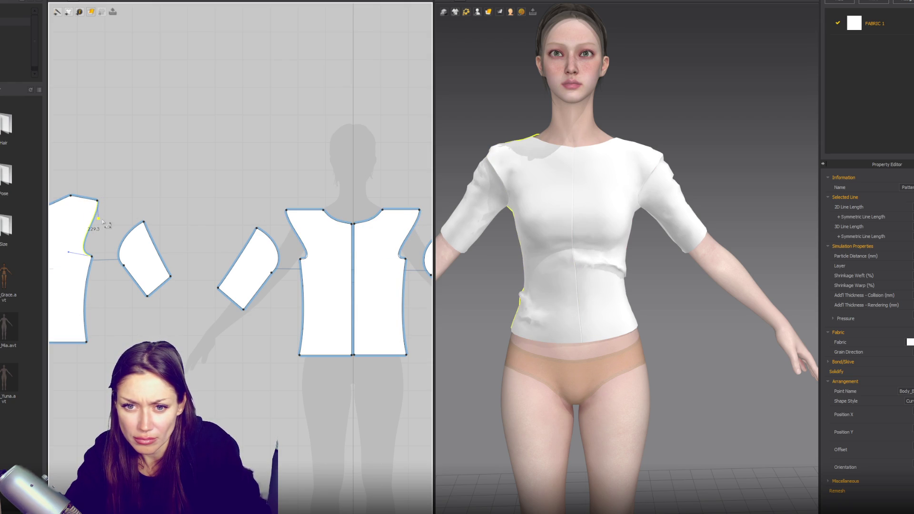
pyautogui.click(696, 162)
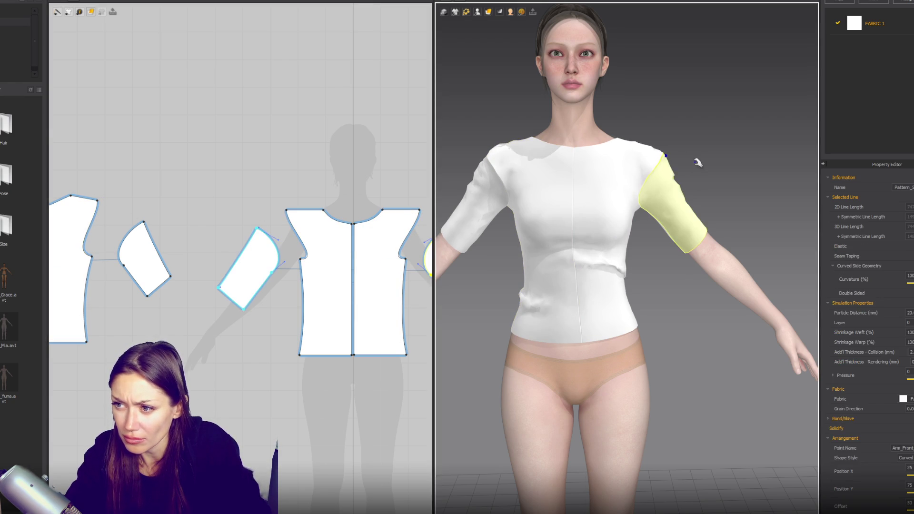
pyautogui.scroll(-1, 707, 171)
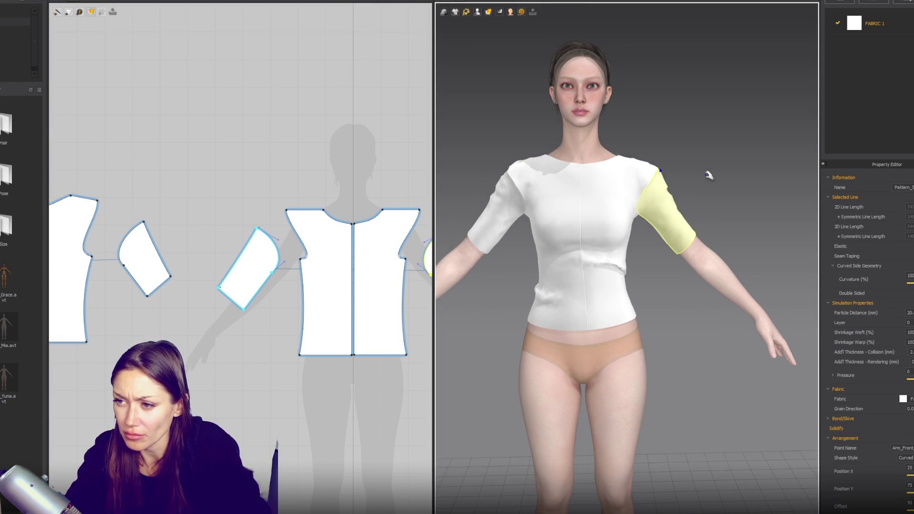
pyautogui.click(291, 214)
pyautogui.click(107, 207)
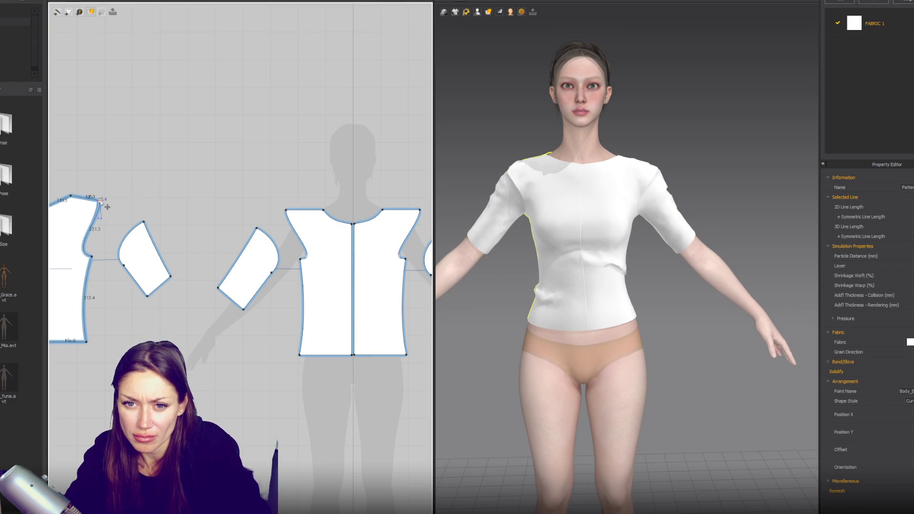
# Inspect the sleeve and back bodice panels around the avatar, then clear the selection
pyautogui.moveTo(583, 207); pyautogui.dragTo(749, 198, button='right')
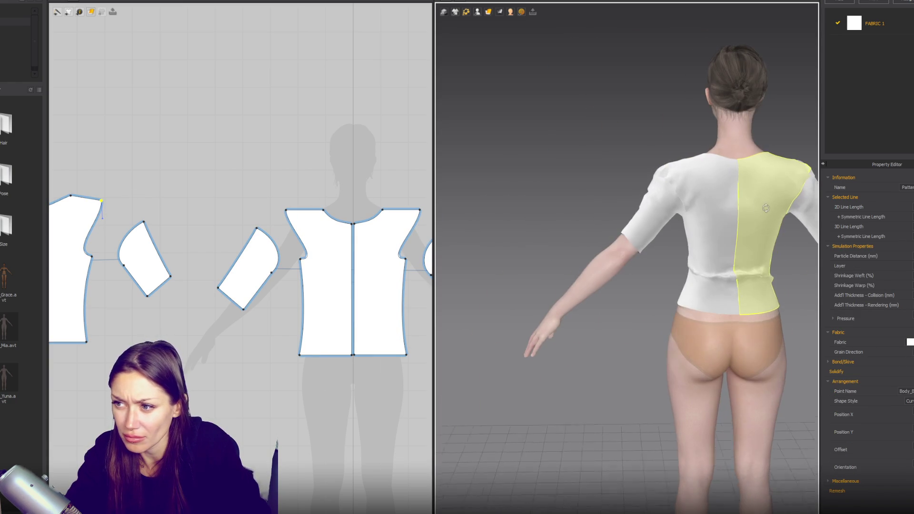
pyautogui.click(655, 167)
pyautogui.click(811, 174)
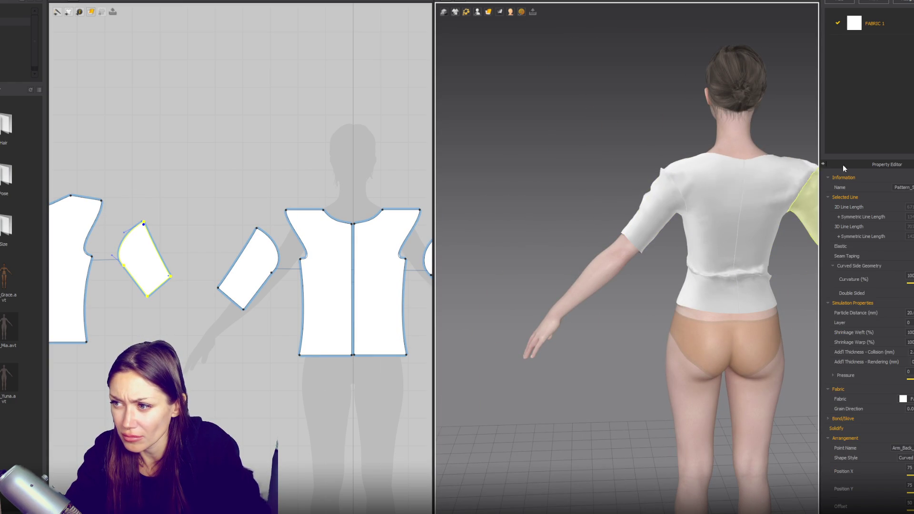
pyautogui.click(671, 170)
pyautogui.click(772, 176)
pyautogui.moveTo(772, 175); pyautogui.dragTo(553, 192, button='right')
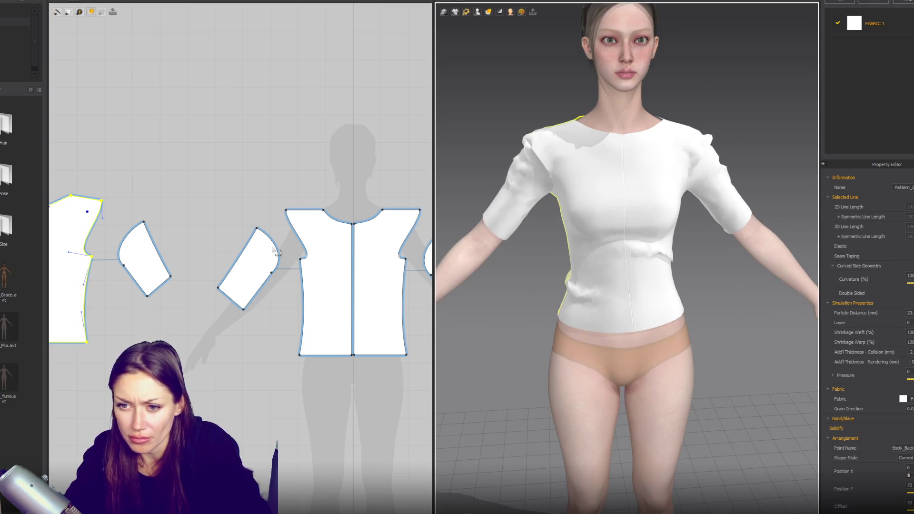
pyautogui.scroll(5, 276, 252)
pyautogui.click(288, 255)
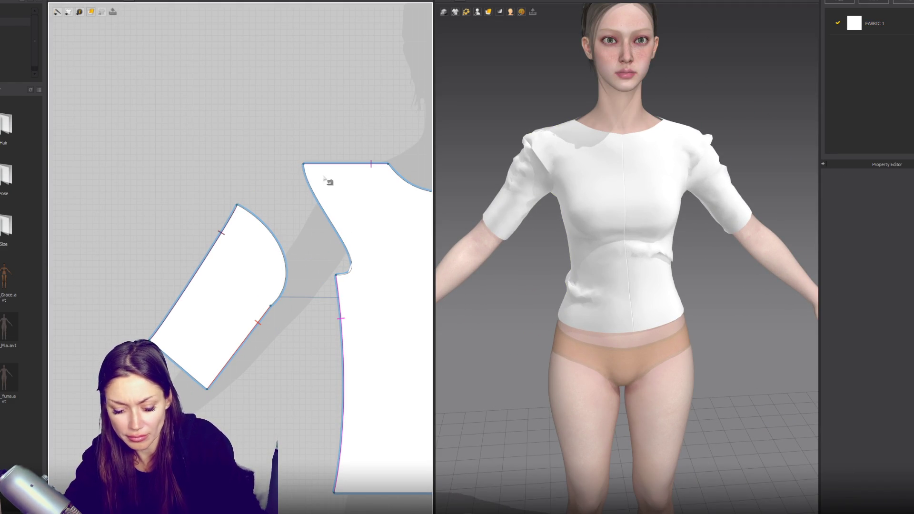
# Round out the sleeve cap curve by dragging its handles outward to about 213.7 length
pyautogui.click(304, 164)
pyautogui.click(337, 277)
pyautogui.click(237, 206)
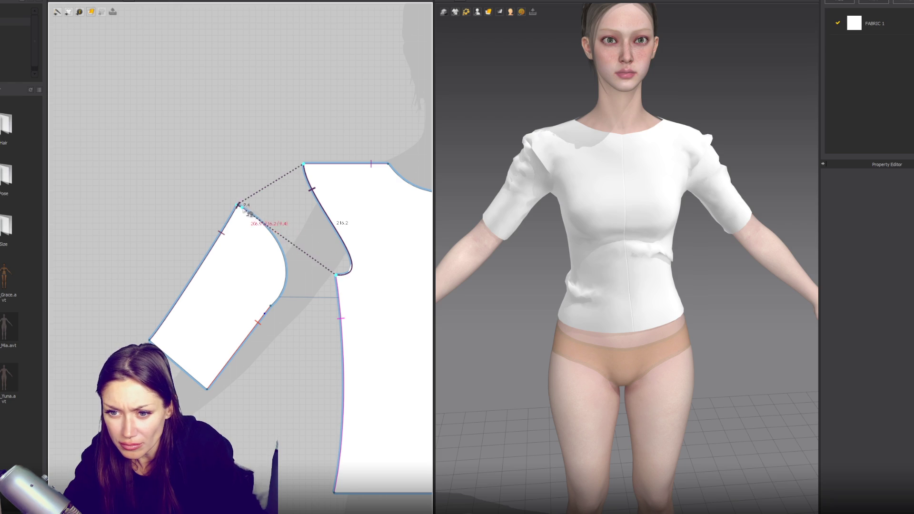
pyautogui.click(272, 307)
pyautogui.click(286, 264)
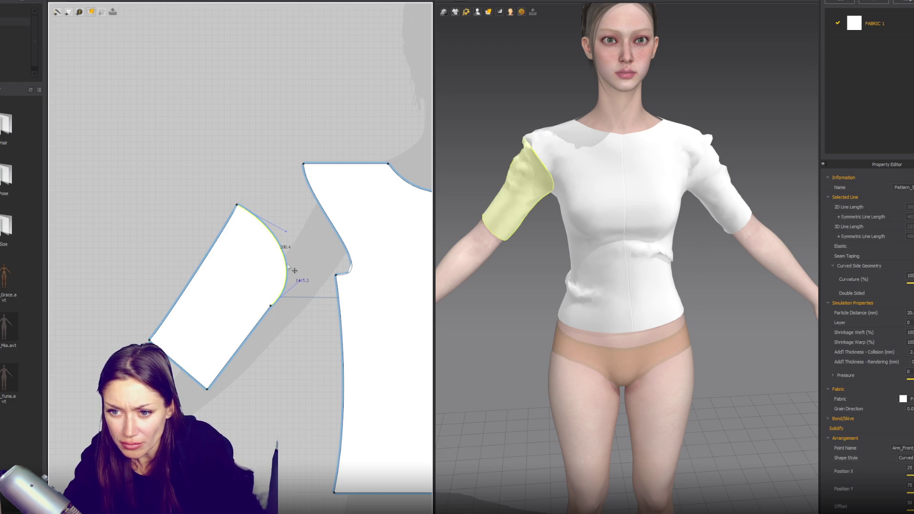
pyautogui.click(298, 281)
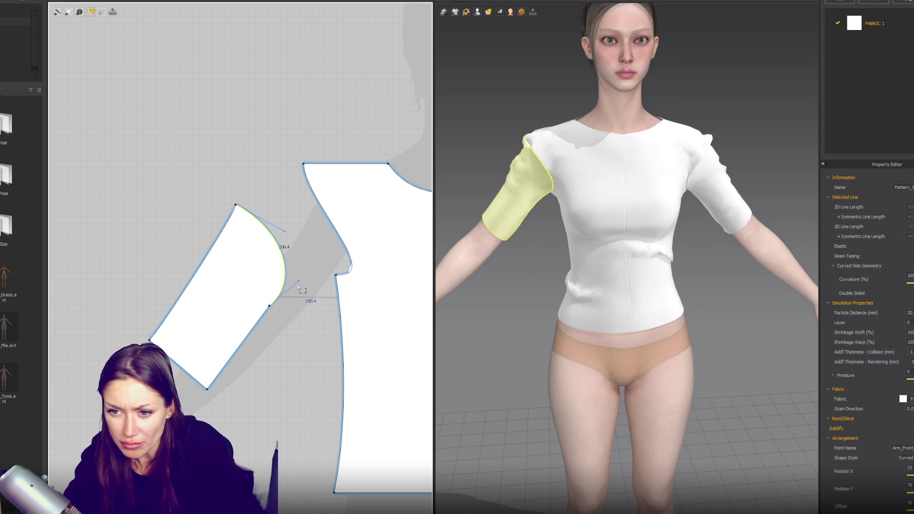
pyautogui.moveTo(299, 281); pyautogui.dragTo(306, 276)
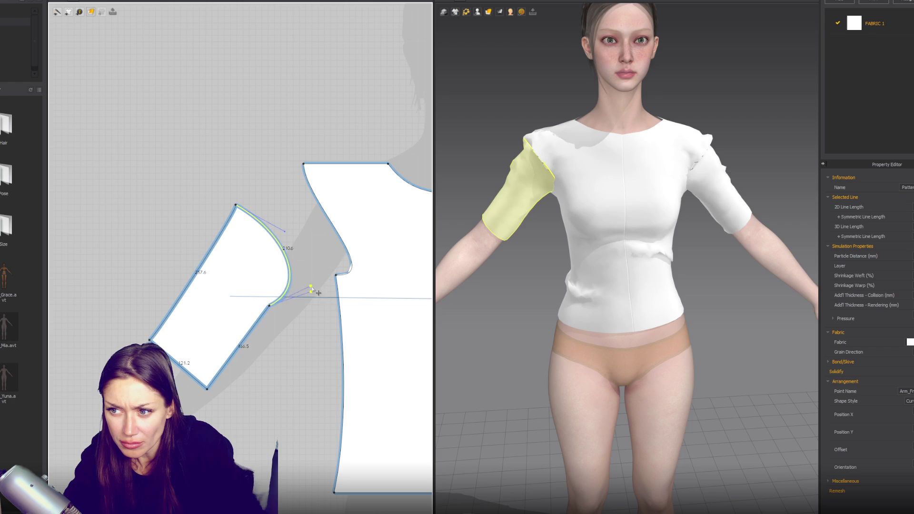
pyautogui.moveTo(285, 232); pyautogui.dragTo(292, 227)
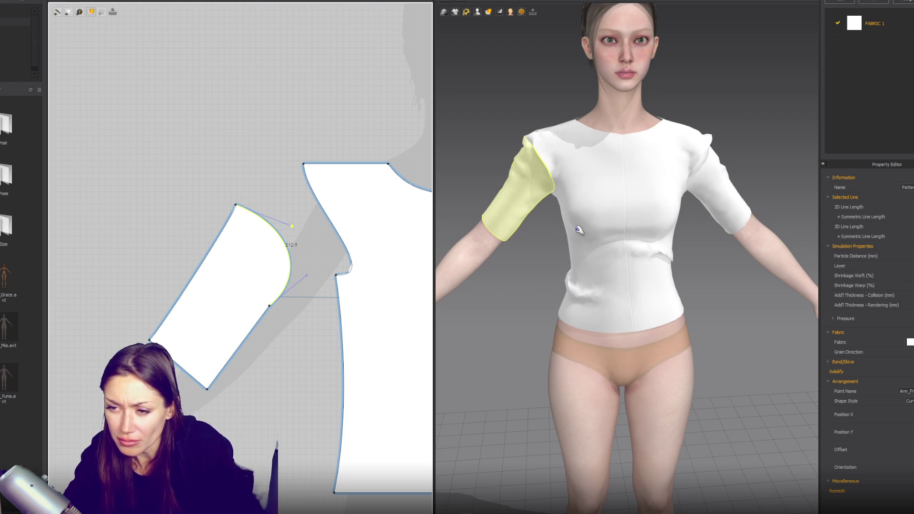
# Re-check the sleeve cap and front armhole curve lengths before sewing
pyautogui.press('n')
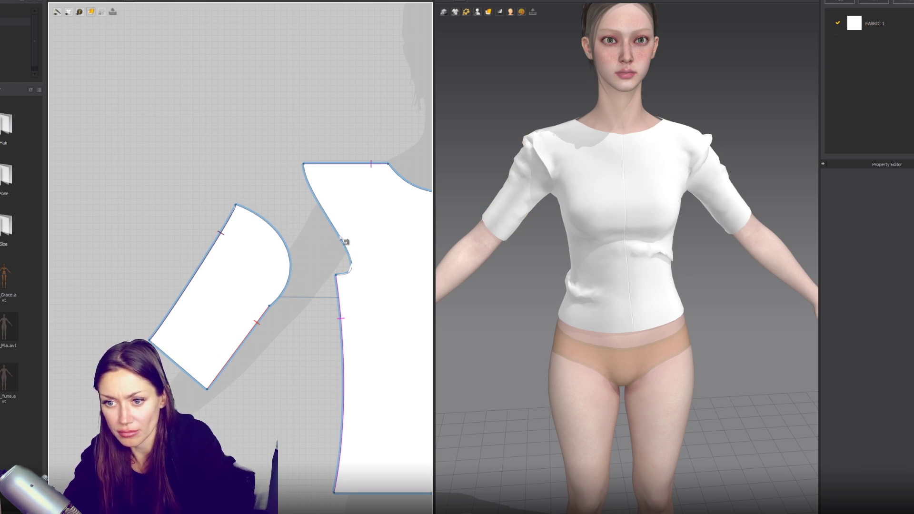
pyautogui.click(236, 205)
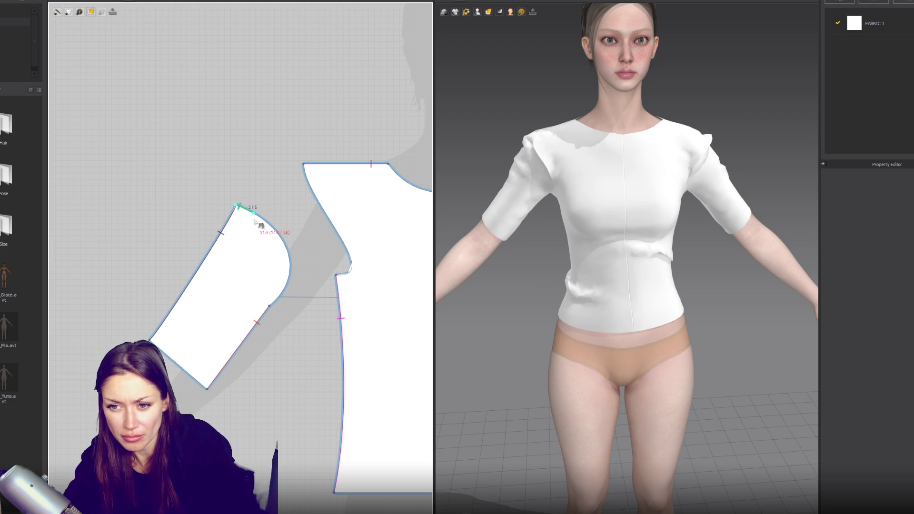
pyautogui.click(304, 166)
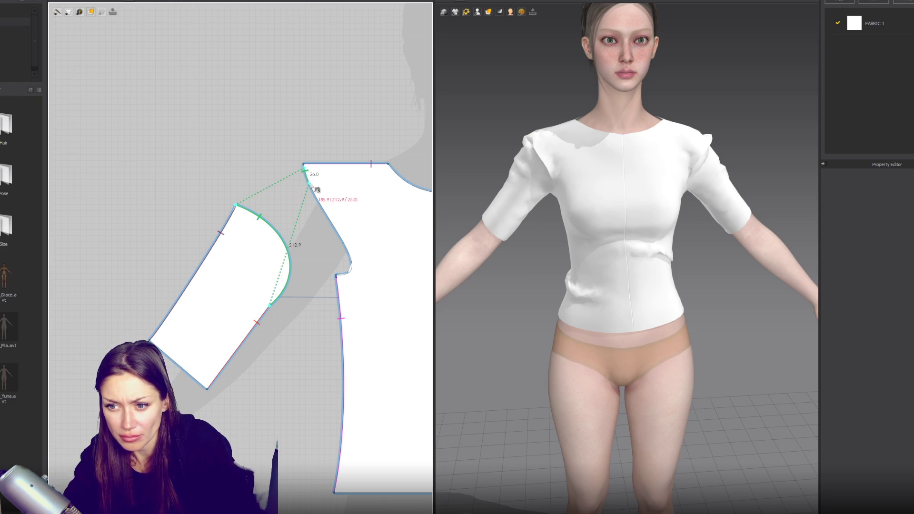
pyautogui.click(347, 265)
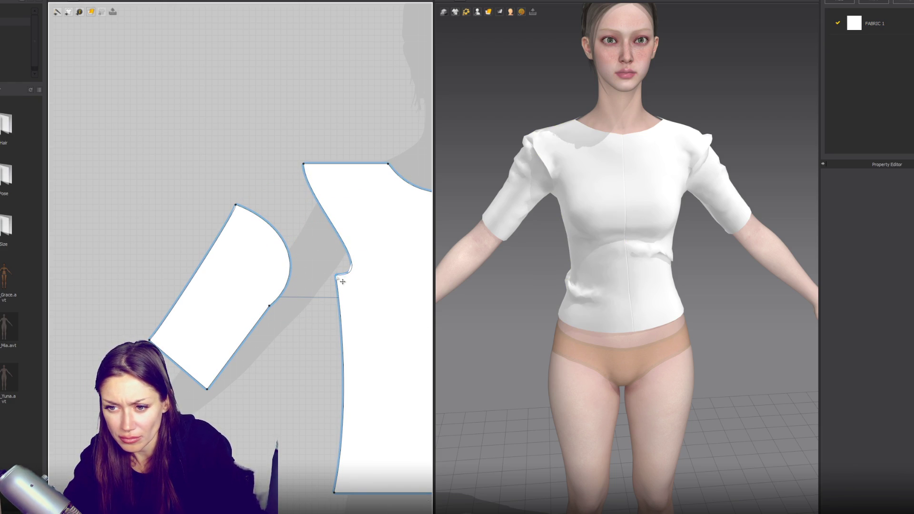
pyautogui.click(342, 281)
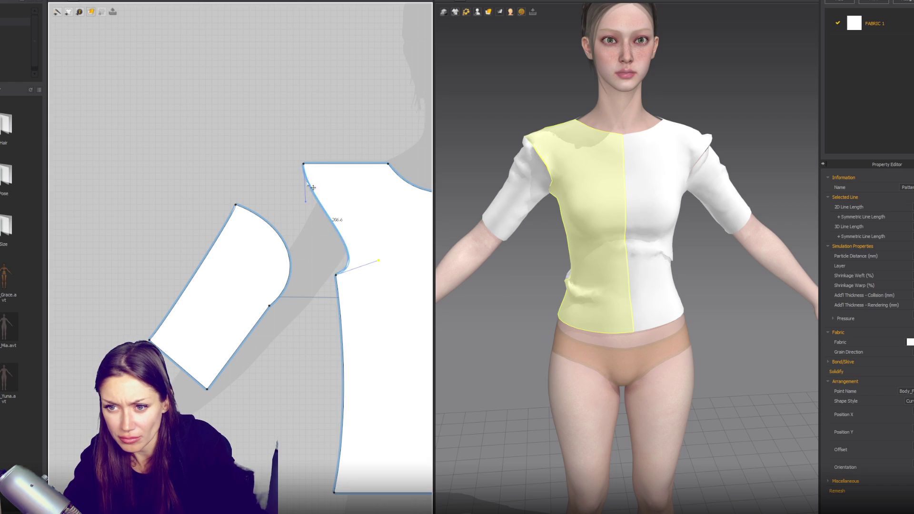
pyautogui.press('m')
# Sew the front armhole (206.6) to the sleeve cap (212.9) with segment sewing
pyautogui.click(305, 164)
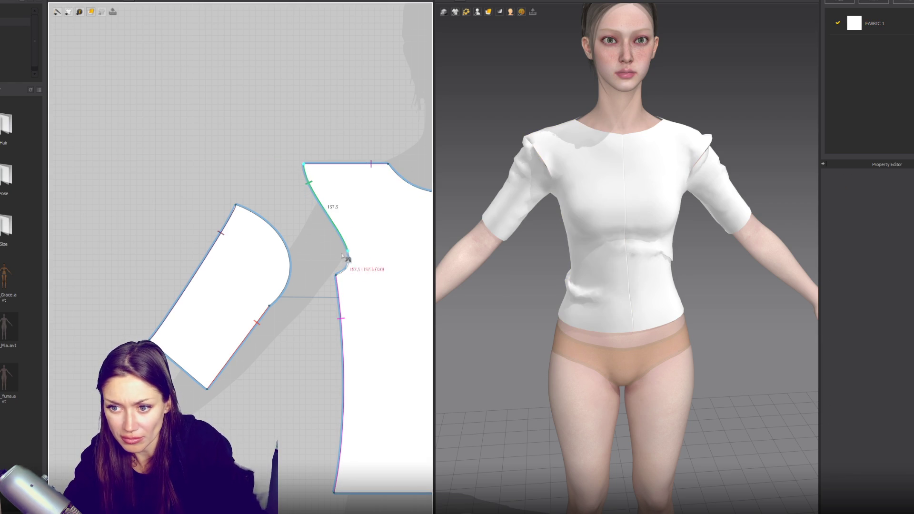
pyautogui.click(337, 275)
pyautogui.click(235, 205)
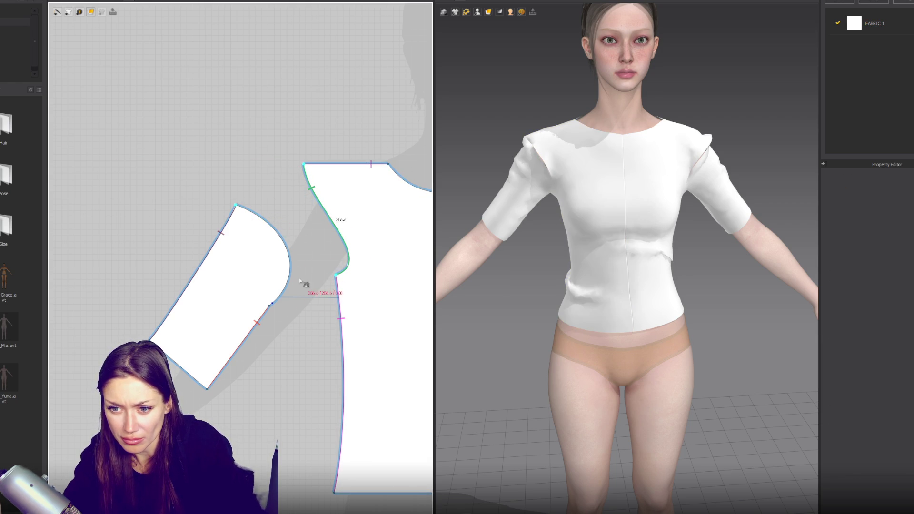
pyautogui.click(269, 306)
pyautogui.scroll(-3, 666, 205)
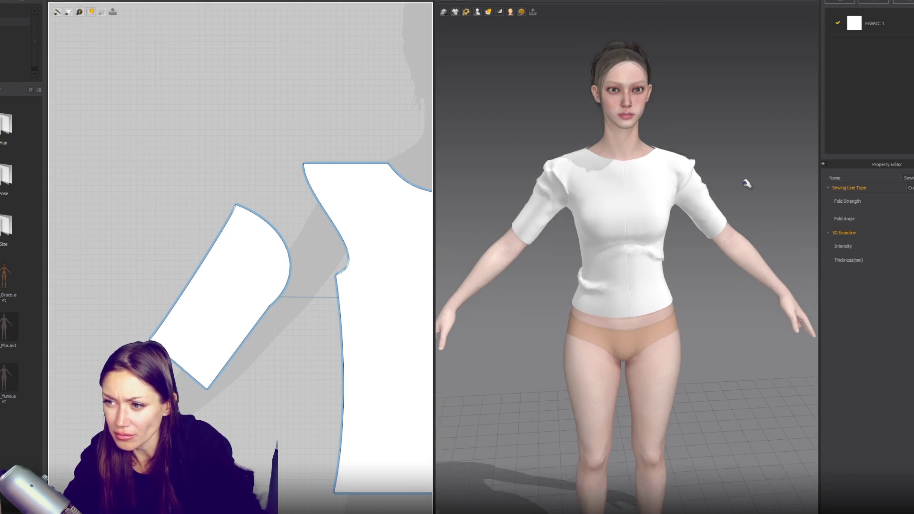
pyautogui.moveTo(405, 162); pyautogui.dragTo(263, 160, button='middle')
pyautogui.press('n')
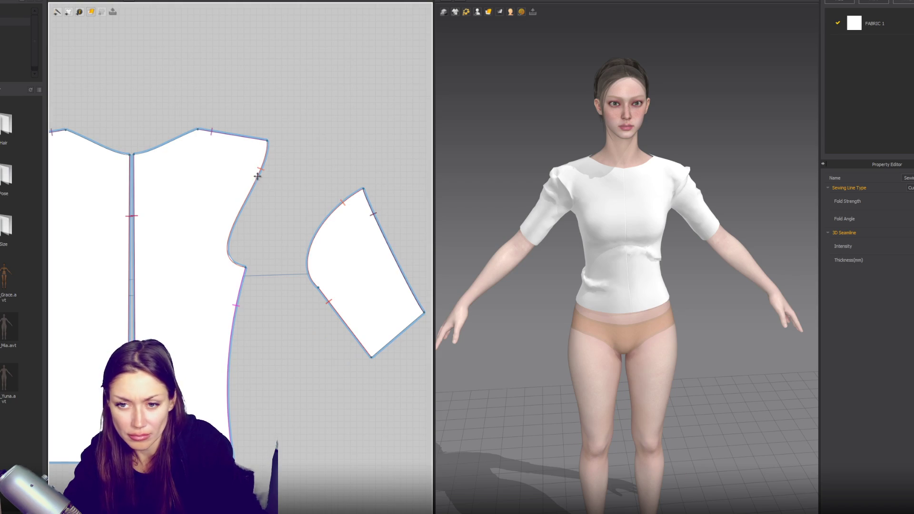
pyautogui.click(267, 141)
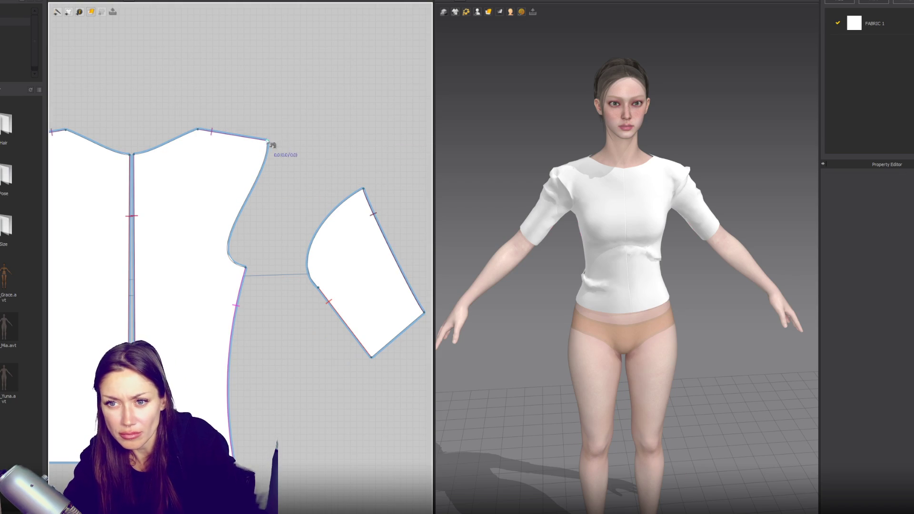
pyautogui.click(245, 268)
pyautogui.click(362, 190)
pyautogui.click(309, 272)
pyautogui.press('z')
pyautogui.click(241, 264)
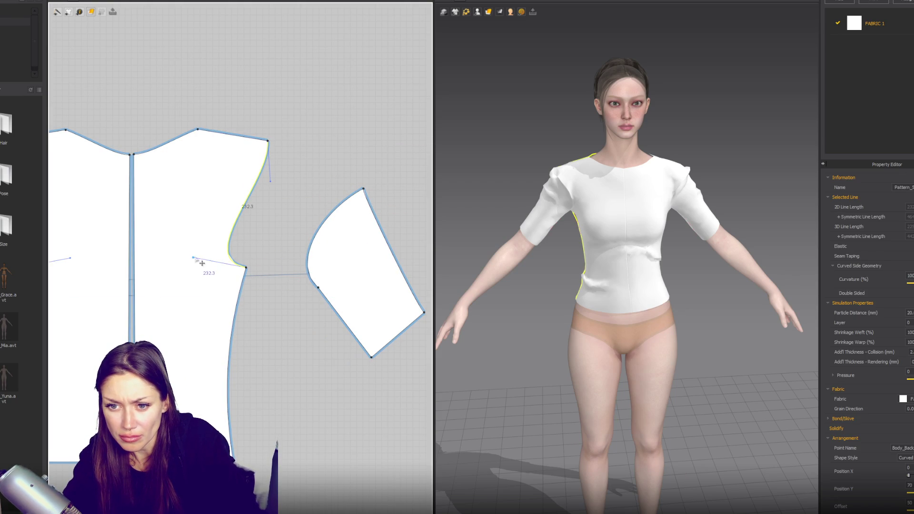
pyautogui.press('v')
pyautogui.moveTo(205, 261); pyautogui.dragTo(216, 269)
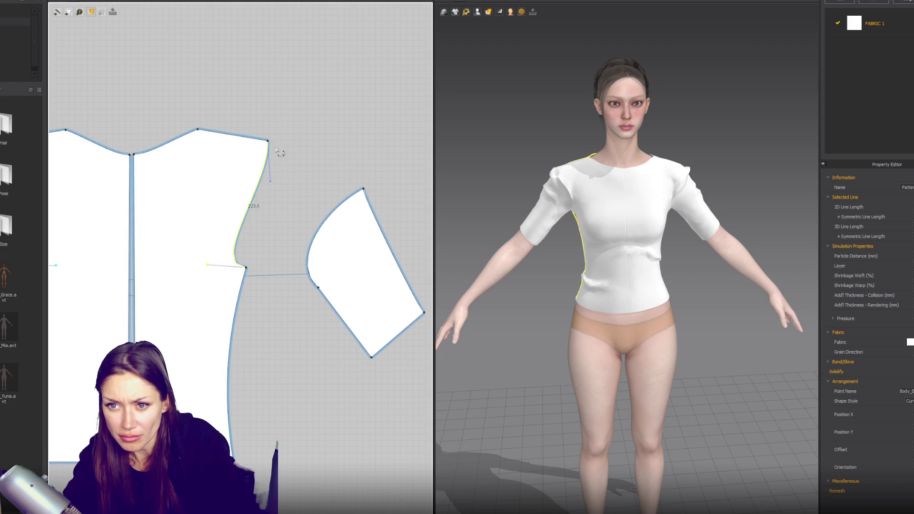
pyautogui.moveTo(268, 140); pyautogui.dragTo(261, 140)
pyautogui.click(264, 181)
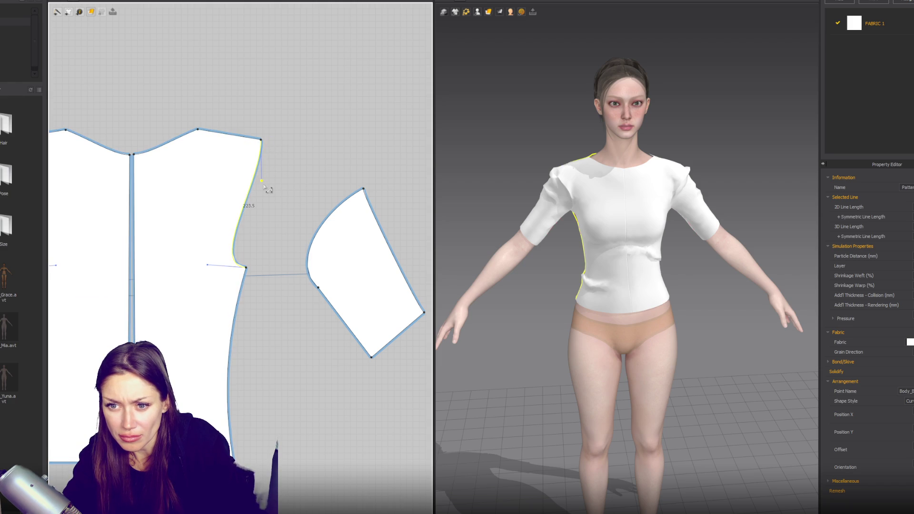
pyautogui.click(241, 222)
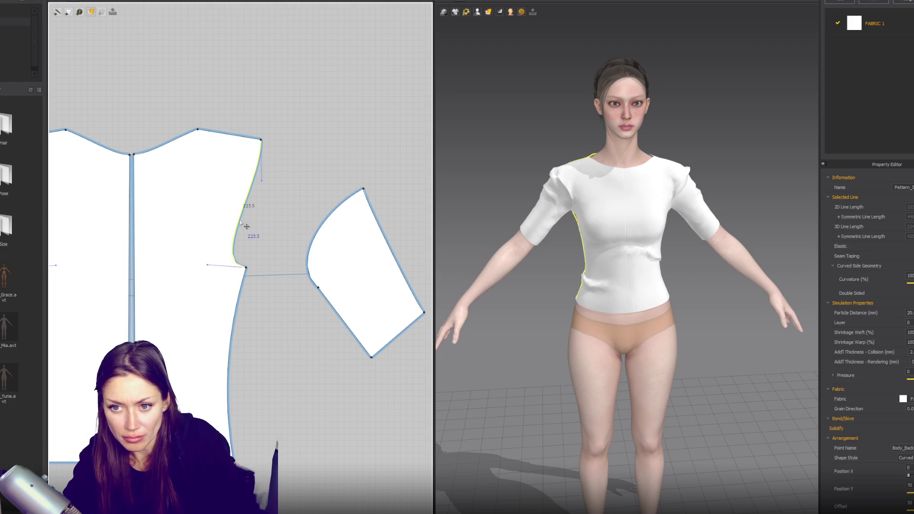
pyautogui.press('Escape')
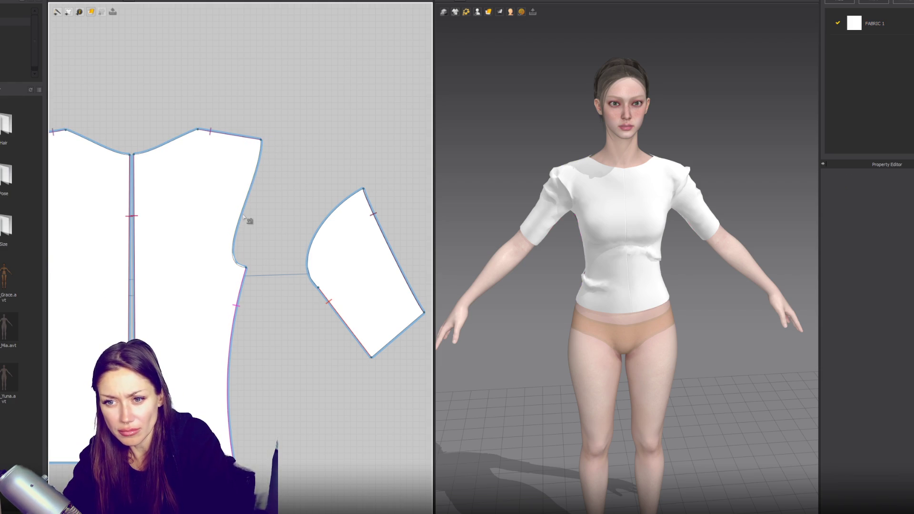
pyautogui.click(260, 169)
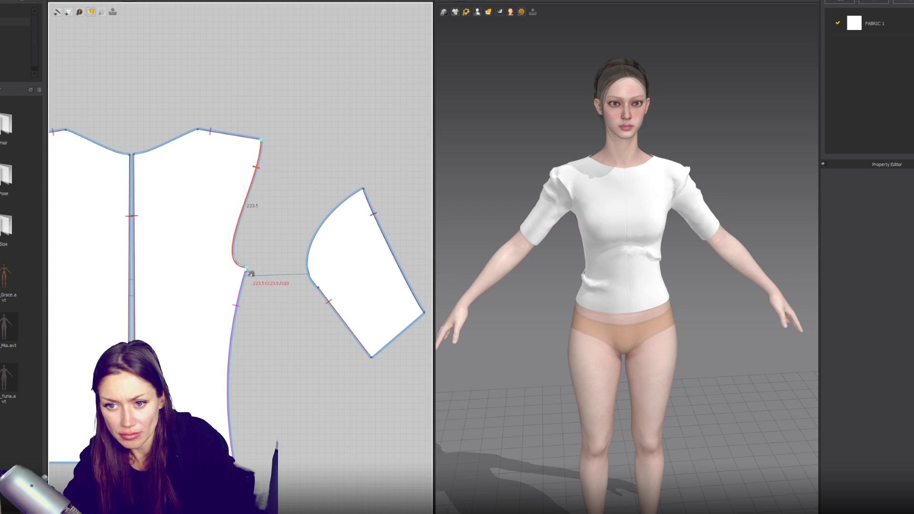
pyautogui.click(352, 193)
pyautogui.click(319, 286)
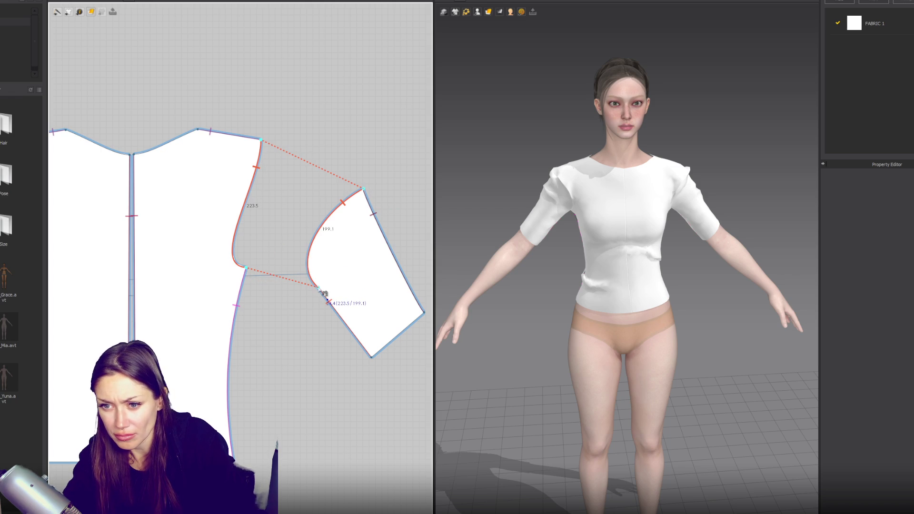
pyautogui.press('a')
pyautogui.click(320, 290)
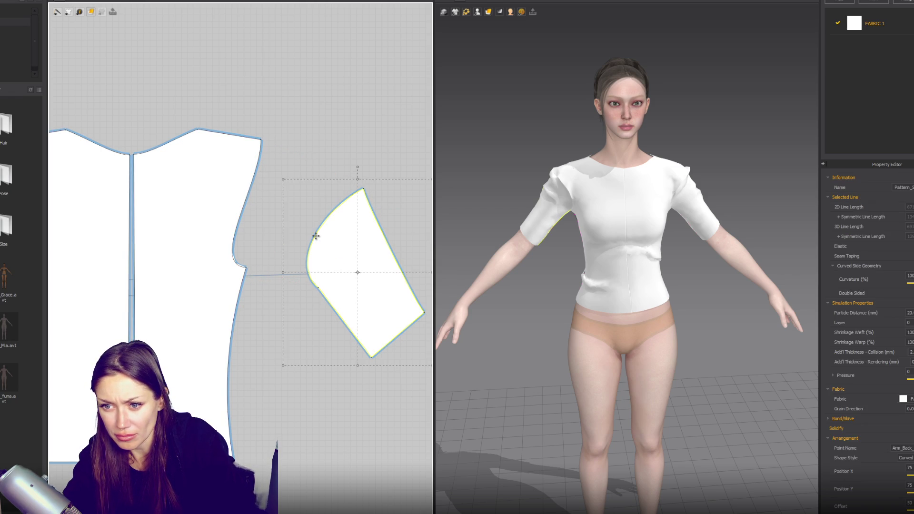
pyautogui.click(316, 211)
pyautogui.click(332, 212)
pyautogui.click(326, 224)
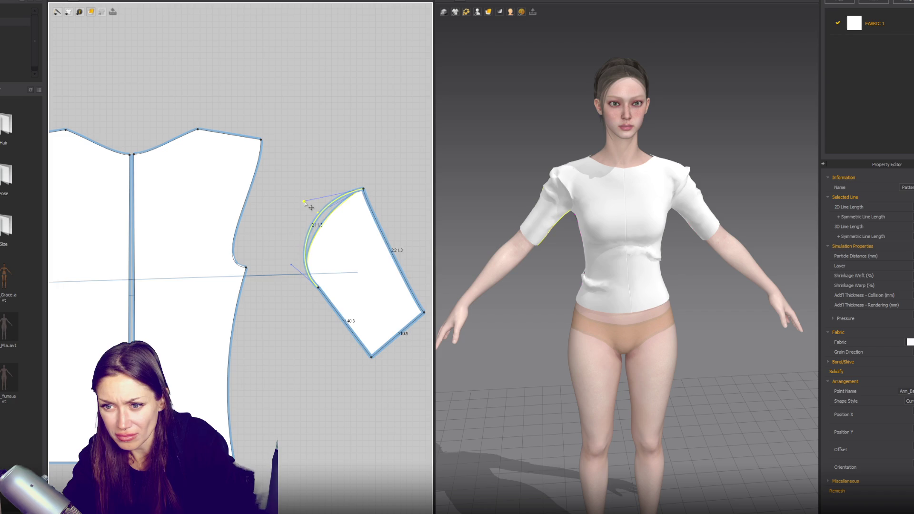
pyautogui.click(559, 177)
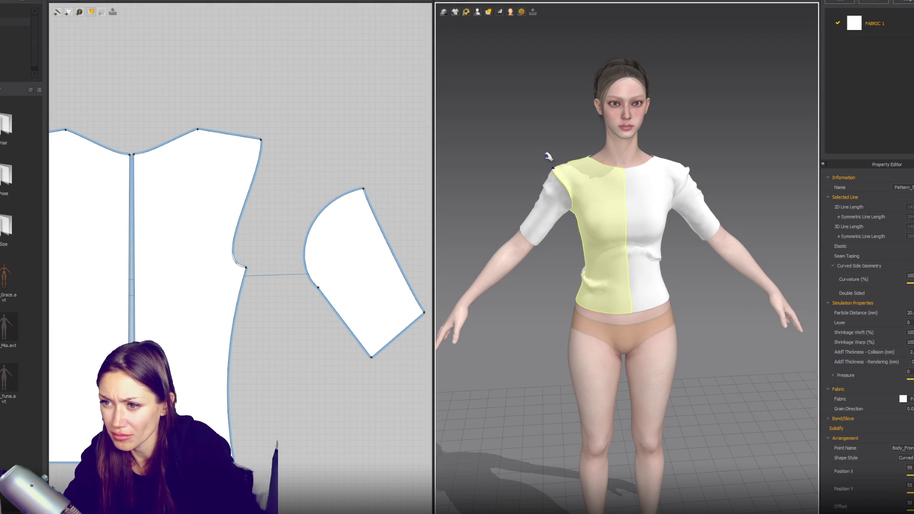
pyautogui.click(540, 200)
pyautogui.moveTo(540, 200)
pyautogui.mouseDown(button='right')
pyautogui.moveTo(671, 170)
pyautogui.moveTo(547, 155)
pyautogui.moveTo(667, 169)
pyautogui.moveTo(671, 149)
pyautogui.mouseUp(button='right')
pyautogui.click(667, 178)
pyautogui.click(663, 163)
pyautogui.click(672, 165)
pyautogui.click(574, 190)
pyautogui.moveTo(574, 190)
pyautogui.mouseDown(button='right')
pyautogui.moveTo(675, 179)
pyautogui.moveTo(652, 169)
pyautogui.moveTo(615, 229)
pyautogui.mouseUp(button='right')
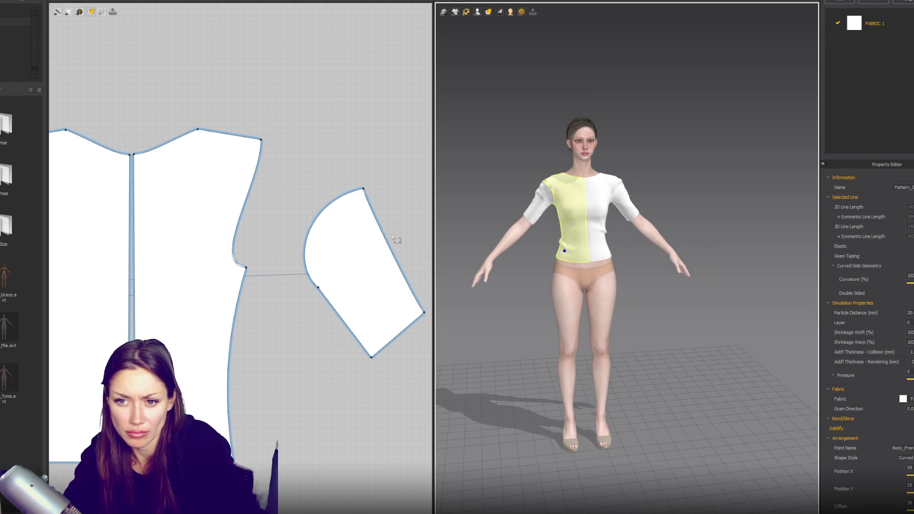
pyautogui.scroll(-2, 350, 232)
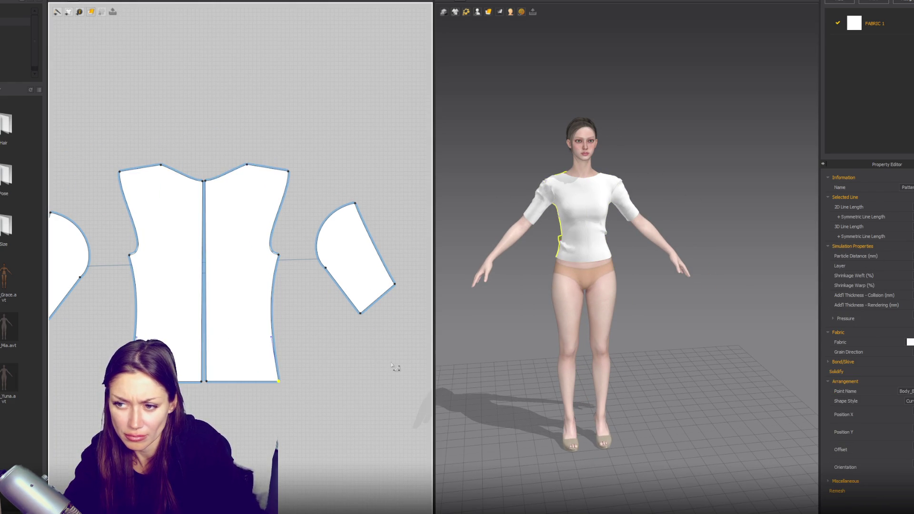
# Pull the back panel's bottom corner slightly outward and select the front panel's corner
pyautogui.scroll(-3, 196, 303)
pyautogui.moveTo(196, 303); pyautogui.dragTo(177, 298, button='middle')
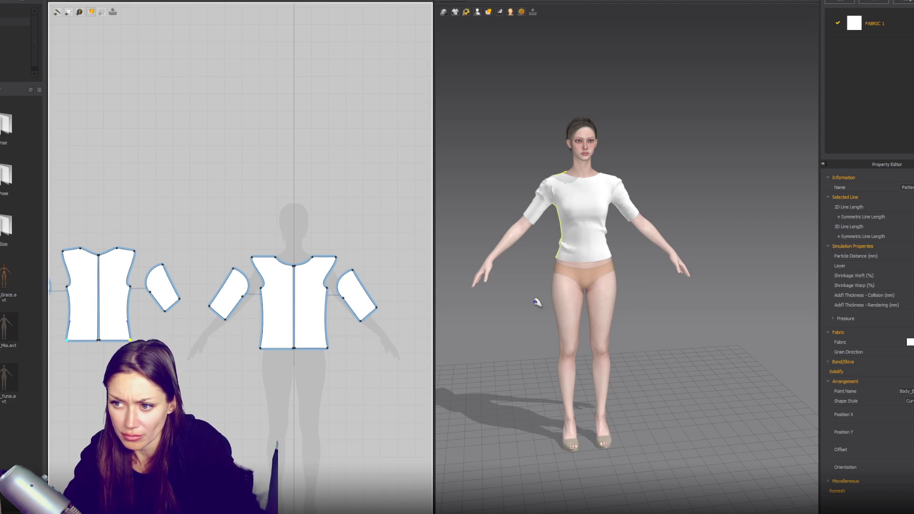
pyautogui.click(594, 257)
pyautogui.click(270, 336)
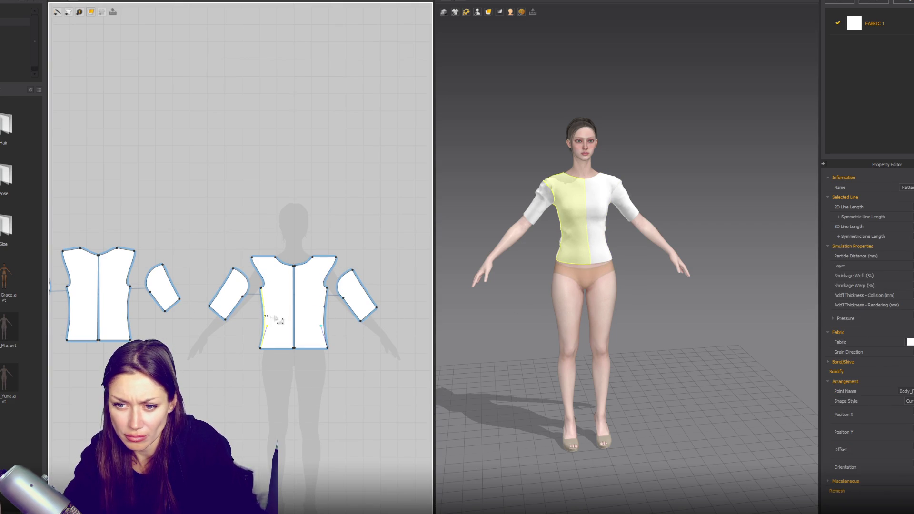
pyautogui.moveTo(66, 340); pyautogui.dragTo(63, 339)
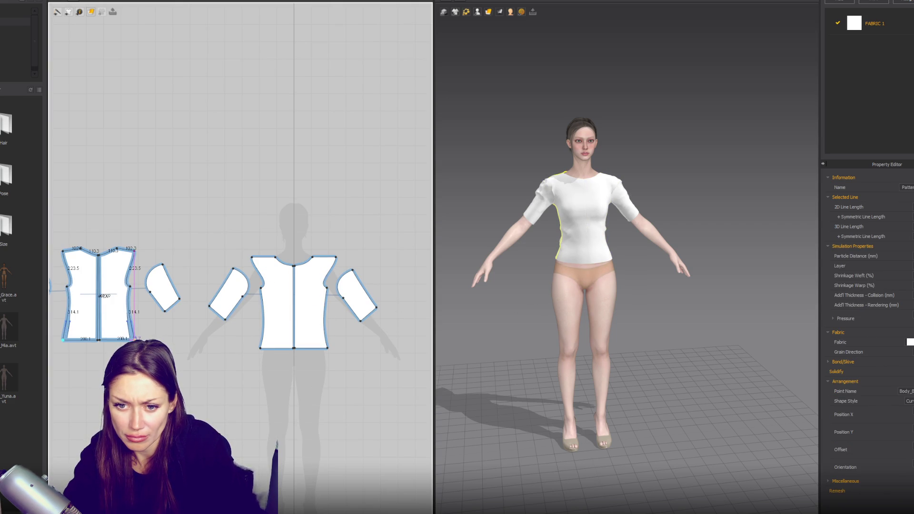
pyautogui.click(615, 263)
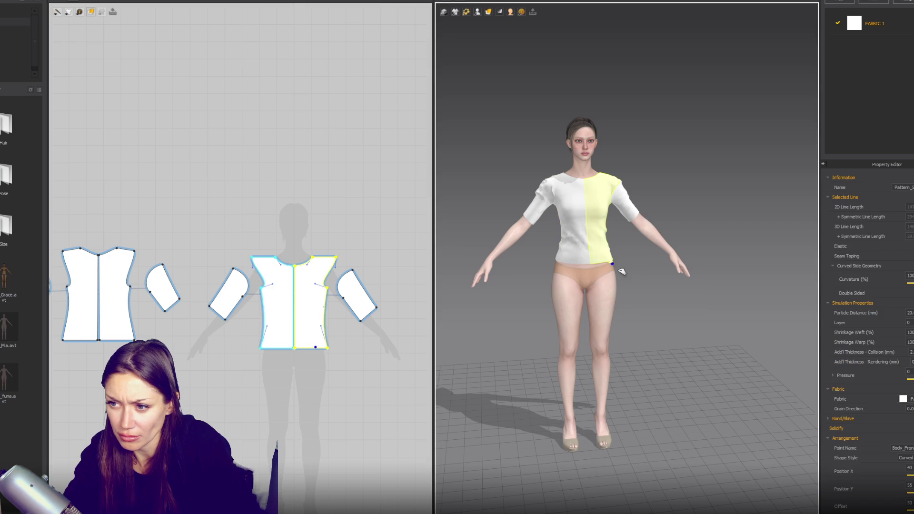
pyautogui.click(558, 261)
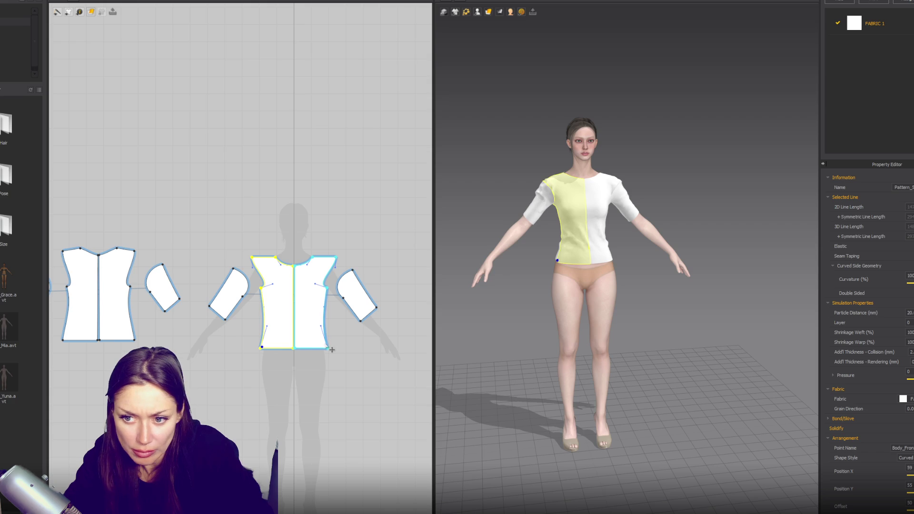
# Lower the front and back hem lines together to lengthen the shirt to tunic length
pyautogui.click(310, 349)
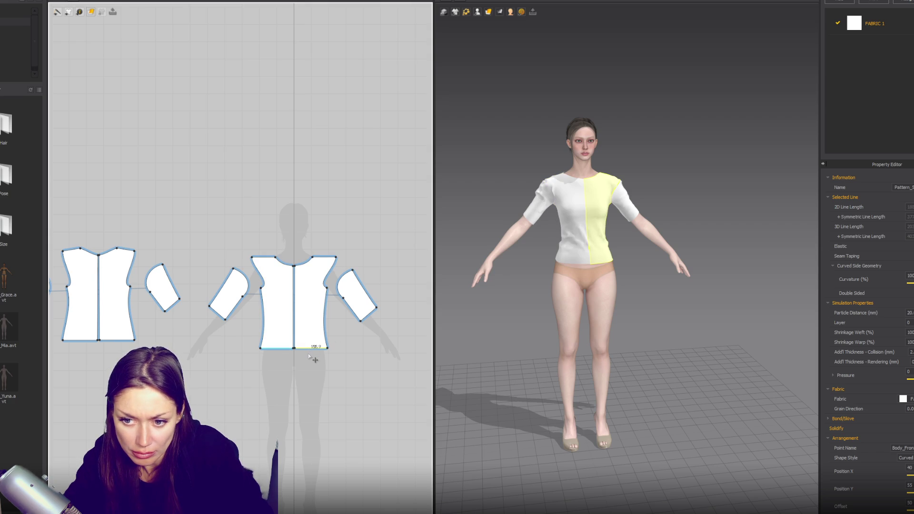
pyautogui.moveTo(321, 351)
pyautogui.mouseDown()
pyautogui.moveTo(328, 357)
pyautogui.moveTo(278, 356)
pyautogui.mouseUp()
pyautogui.hotkey('ctrl', 'z')
pyautogui.keyDown('shift'); pyautogui.click(109, 340); pyautogui.keyUp('shift')
pyautogui.moveTo(110, 342); pyautogui.dragTo(110, 353)
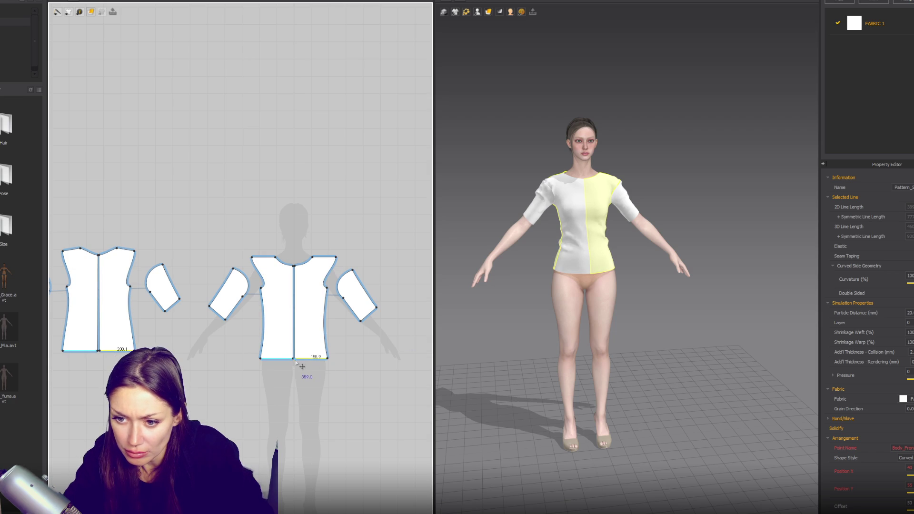
pyautogui.moveTo(308, 365)
pyautogui.mouseDown()
pyautogui.moveTo(309, 381)
pyautogui.moveTo(337, 375)
pyautogui.mouseUp()
# Widen the hem by pulling its outer corner point outward
pyautogui.click(333, 377)
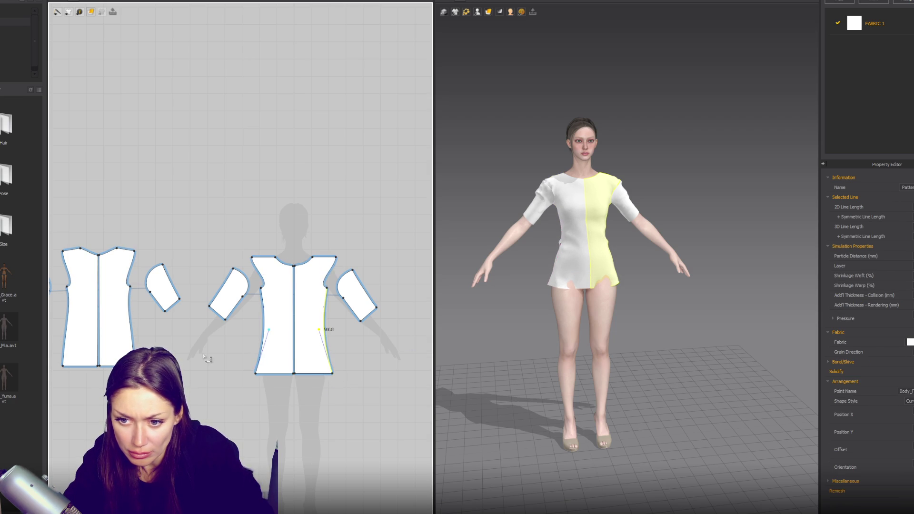
pyautogui.moveTo(62, 366); pyautogui.dragTo(57, 366)
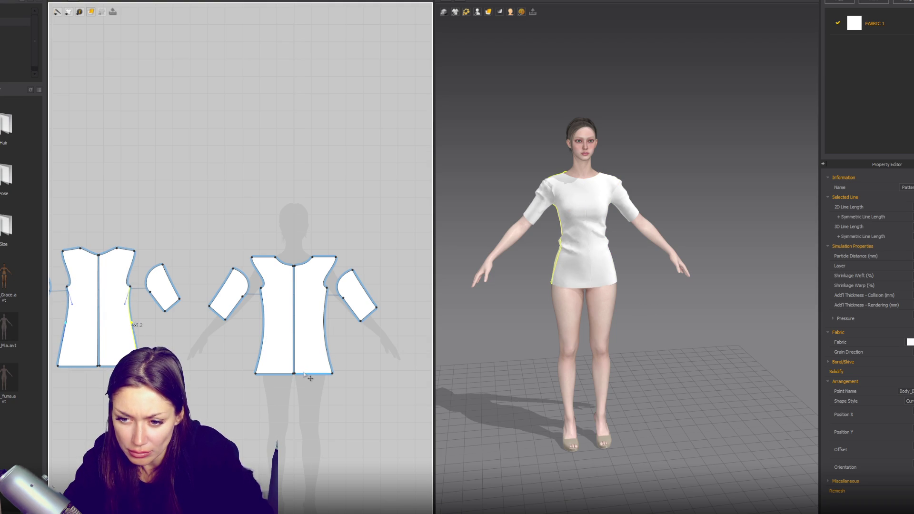
pyautogui.scroll(-3, 303, 357)
pyautogui.moveTo(353, 167); pyautogui.dragTo(114, 290)
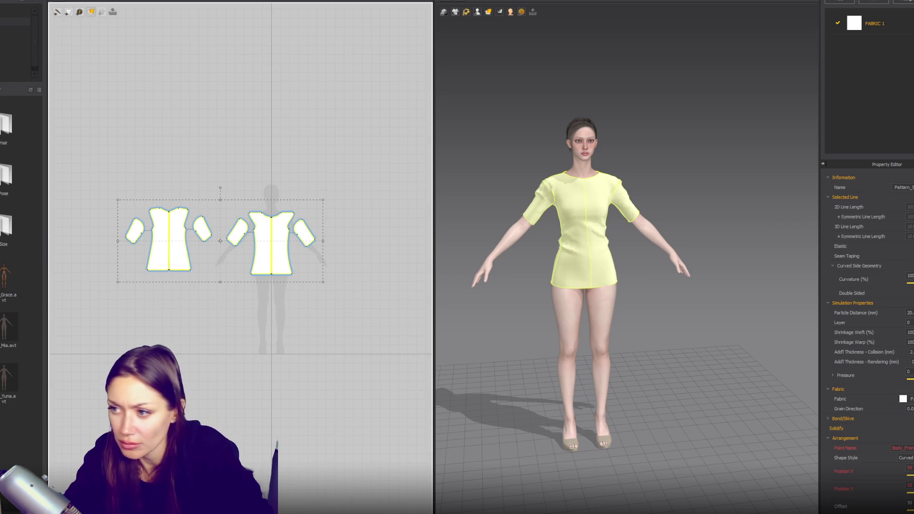
# Set the Layer value of all selected pattern pieces to 1, then deselect them
pyautogui.click(908, 323)
pyautogui.click(361, 334)
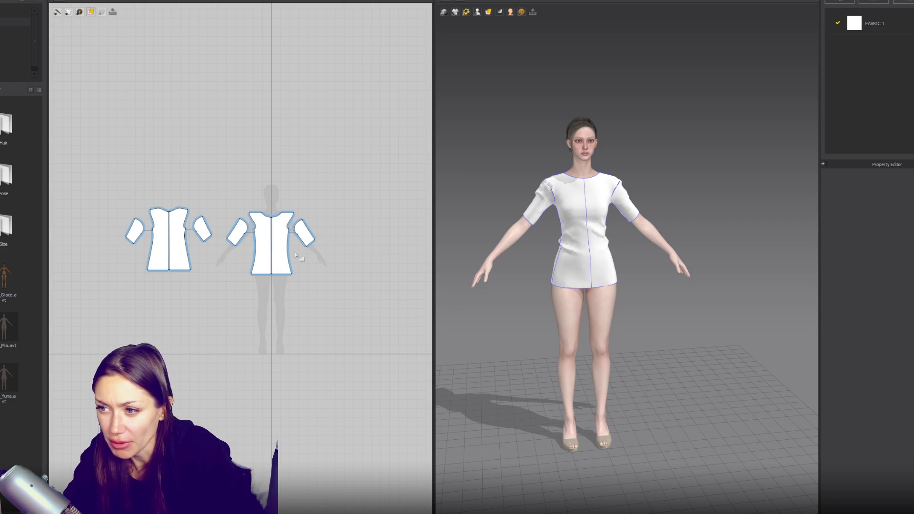
pyautogui.scroll(5, 208, 239)
pyautogui.scroll(2, 696, 237)
pyautogui.moveTo(687, 160)
pyautogui.mouseDown(button='right')
pyautogui.moveTo(464, 149)
pyautogui.moveTo(570, 185)
pyautogui.mouseUp(button='right')
pyautogui.click(600, 181)
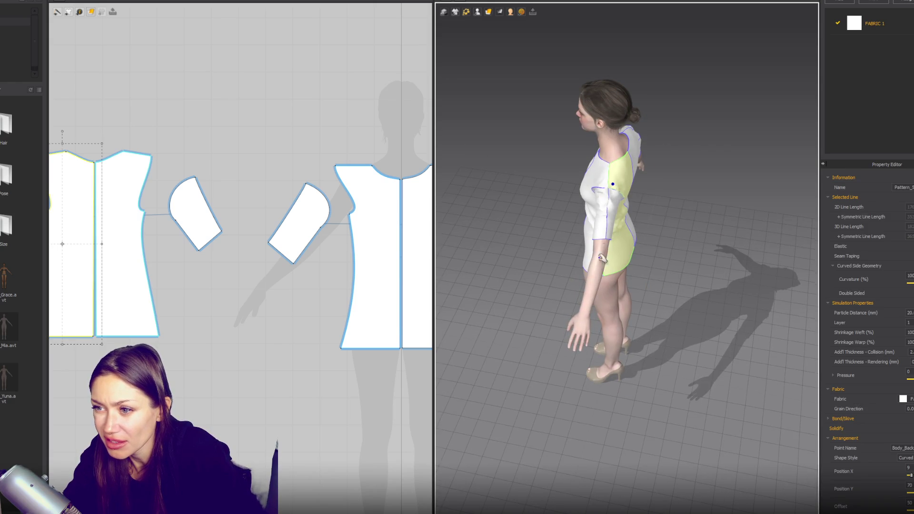
pyautogui.press('2')
pyautogui.click(520, 183)
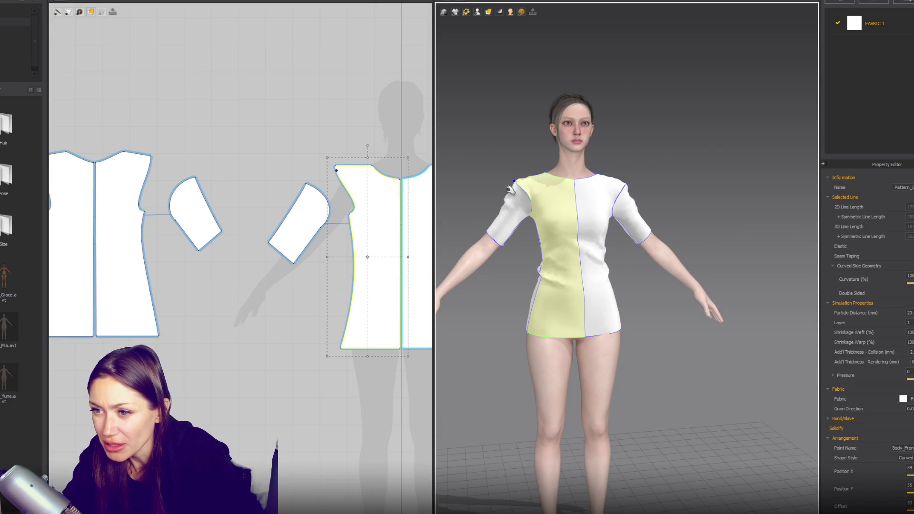
pyautogui.click(632, 190)
pyautogui.moveTo(648, 175)
pyautogui.mouseDown(button='right')
pyautogui.moveTo(709, 172)
pyautogui.moveTo(667, 179)
pyautogui.moveTo(623, 207)
pyautogui.mouseUp(button='right')
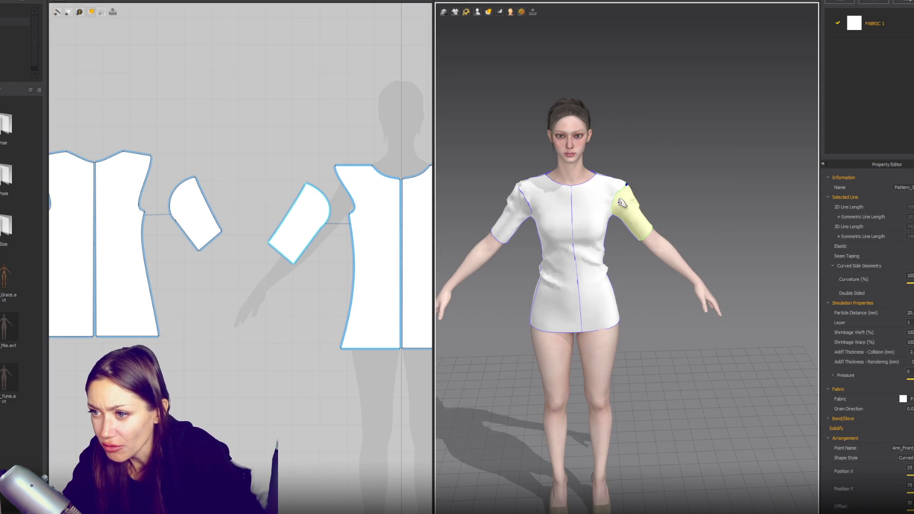
pyautogui.click(524, 188)
pyautogui.click(624, 199)
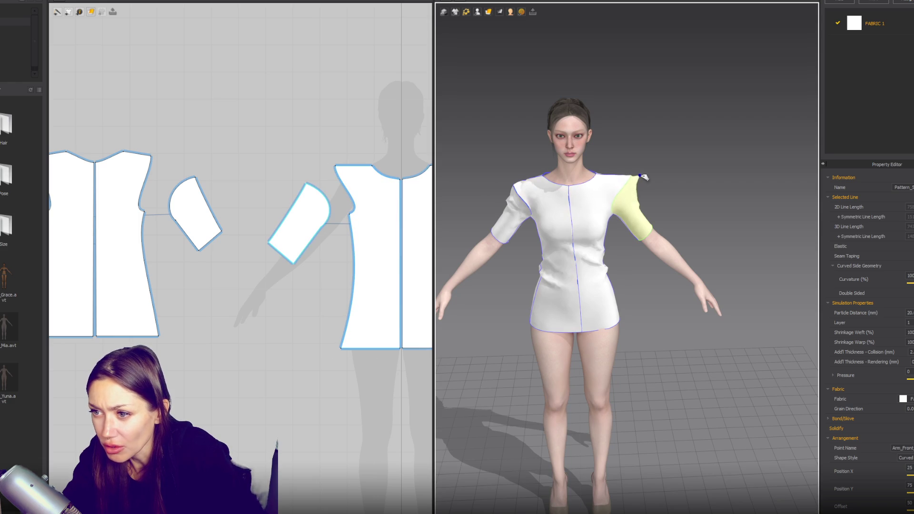
pyautogui.click(504, 219)
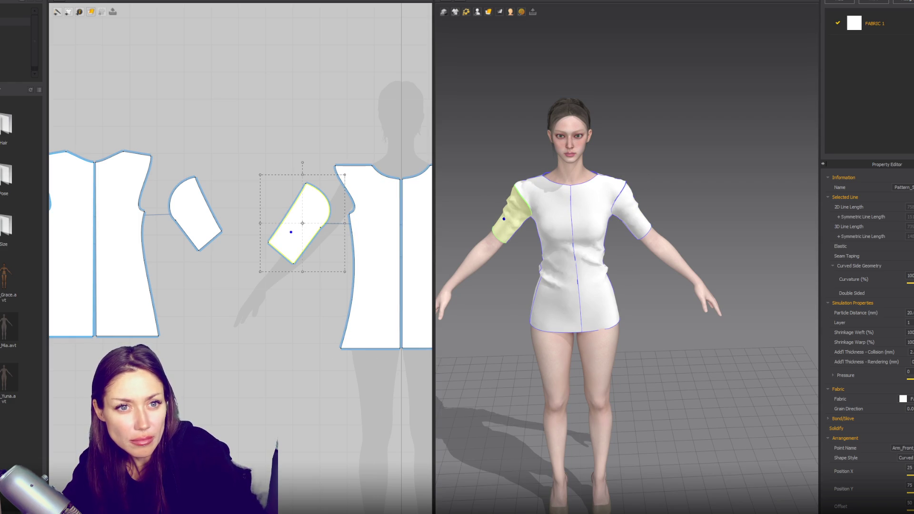
pyautogui.click(611, 238)
pyautogui.moveTo(612, 238)
pyautogui.mouseDown(button='right')
pyautogui.moveTo(691, 233)
pyautogui.moveTo(618, 195)
pyautogui.mouseUp(button='right')
pyautogui.click(618, 195)
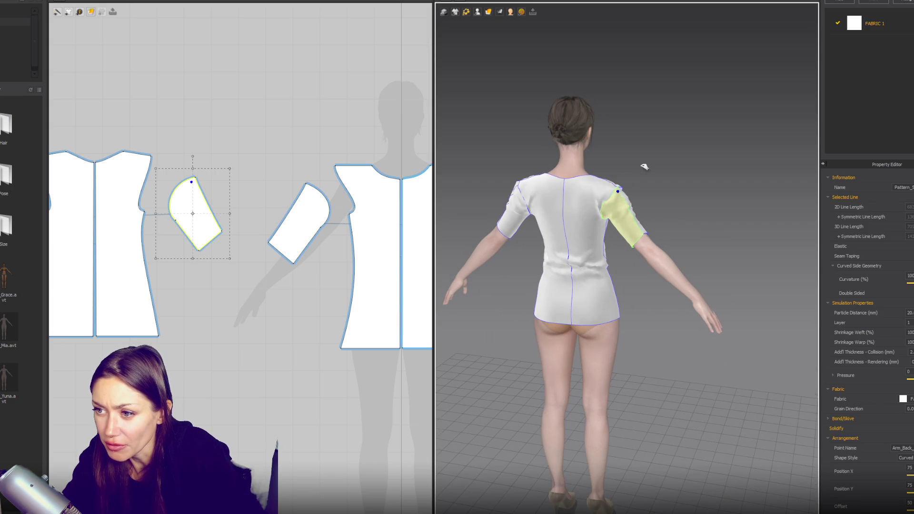
pyautogui.click(518, 183)
pyautogui.click(619, 193)
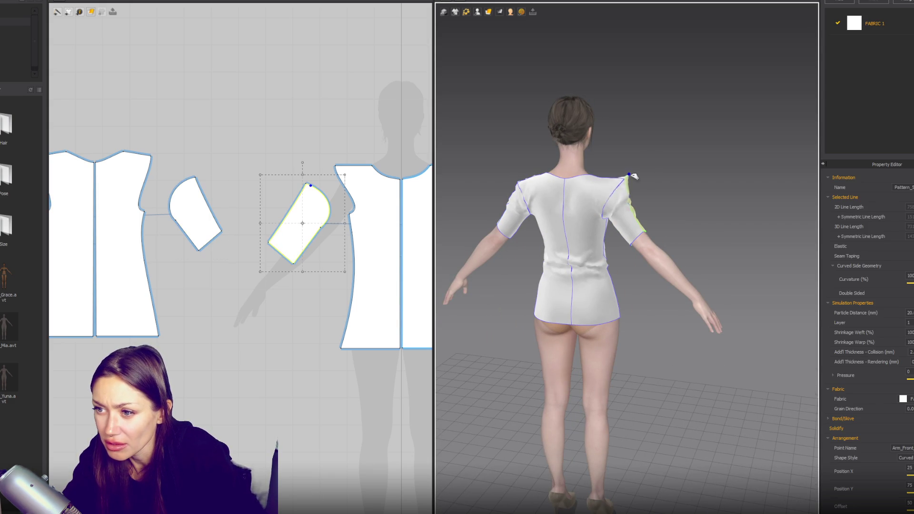
pyautogui.click(620, 181)
pyautogui.moveTo(620, 182)
pyautogui.mouseDown(button='right')
pyautogui.moveTo(665, 206)
pyautogui.moveTo(614, 191)
pyautogui.mouseUp(button='right')
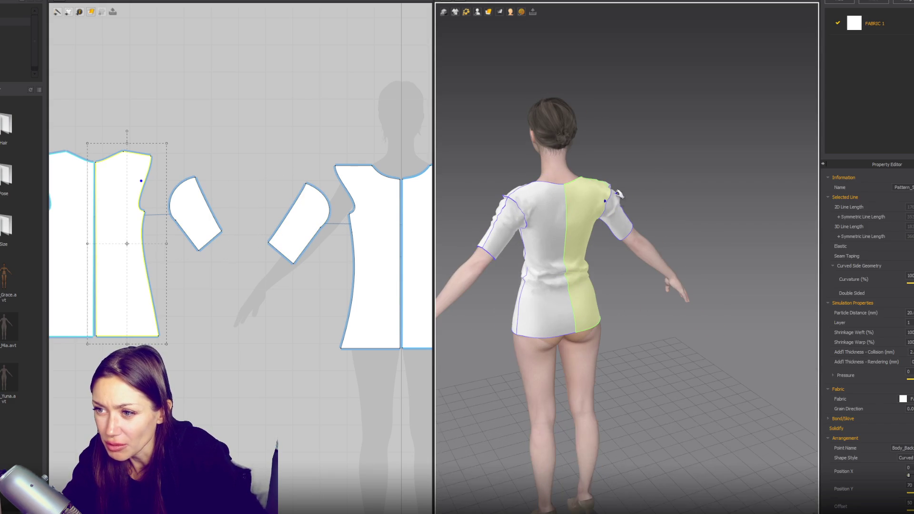
pyautogui.click(524, 214)
pyautogui.moveTo(511, 197)
pyautogui.mouseDown(button='right')
pyautogui.moveTo(643, 239)
pyautogui.moveTo(627, 224)
pyautogui.mouseUp(button='right')
pyautogui.click(617, 249)
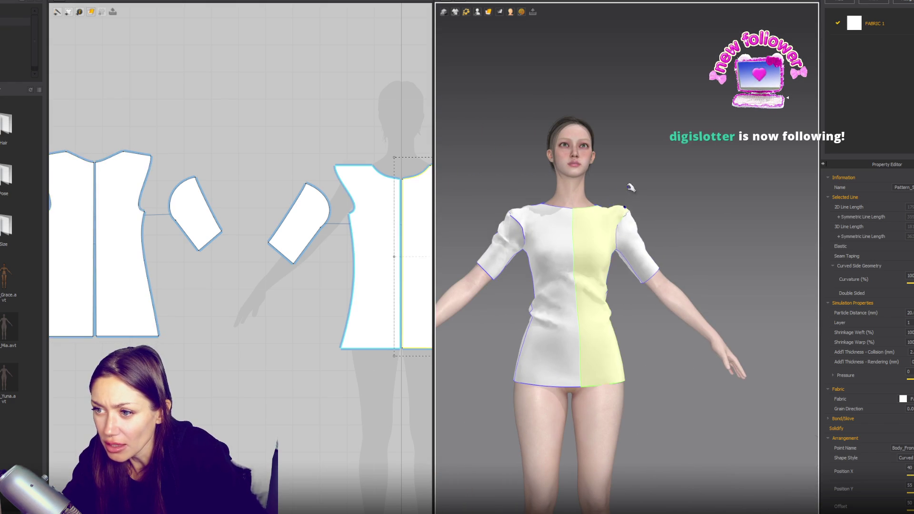
pyautogui.scroll(2, 709, 233)
pyautogui.click(519, 213)
pyautogui.click(633, 218)
pyautogui.click(633, 242)
pyautogui.click(517, 252)
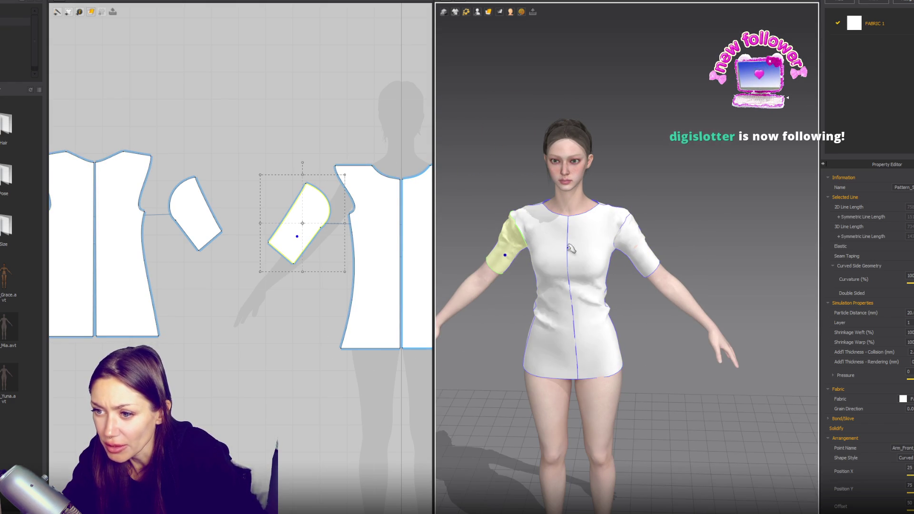
pyautogui.scroll(-2, 650, 218)
pyautogui.click(587, 336)
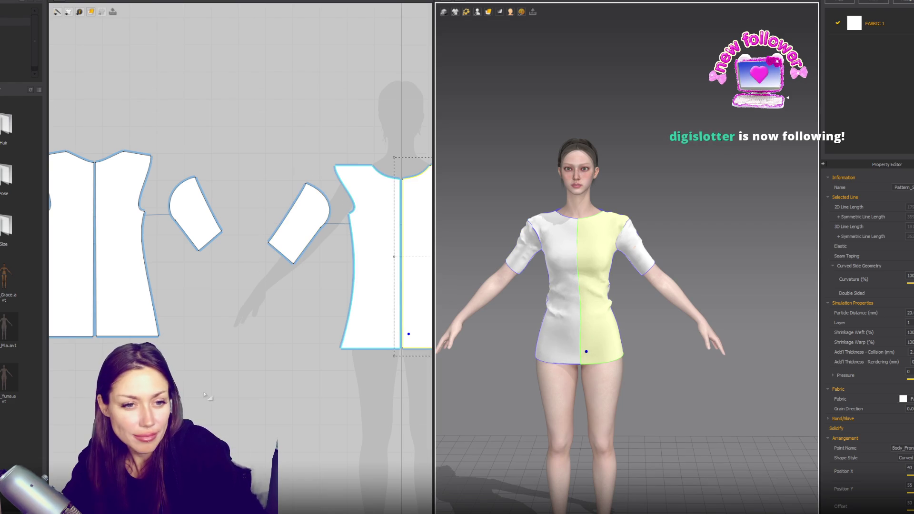
# Copy the small waistband strip and mirror-paste it in line beside the original
pyautogui.scroll(-3, 206, 395)
pyautogui.scroll(5, 216, 296)
pyautogui.scroll(-5, 164, 201)
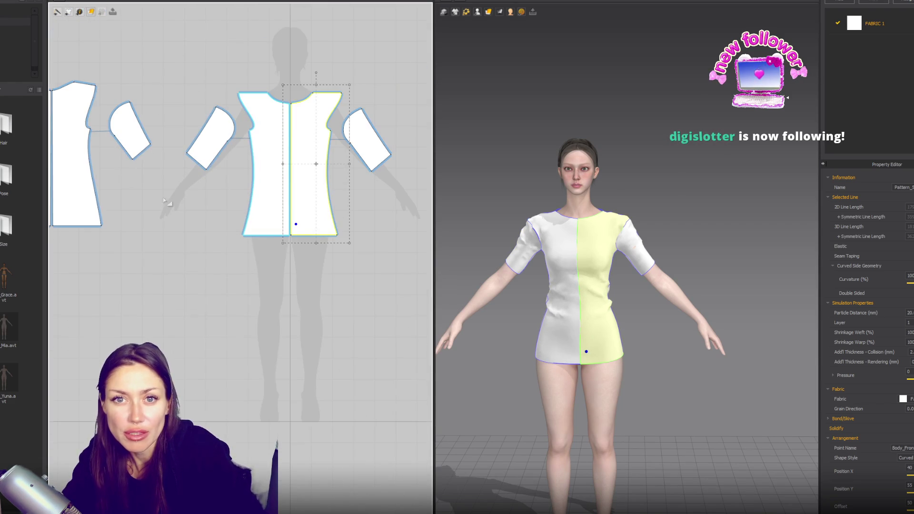
pyautogui.click(79, 11)
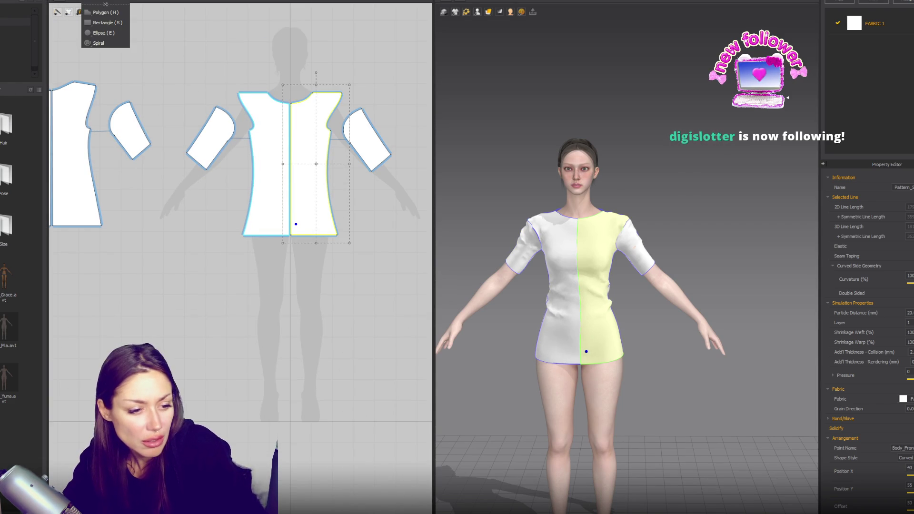
pyautogui.press('Escape')
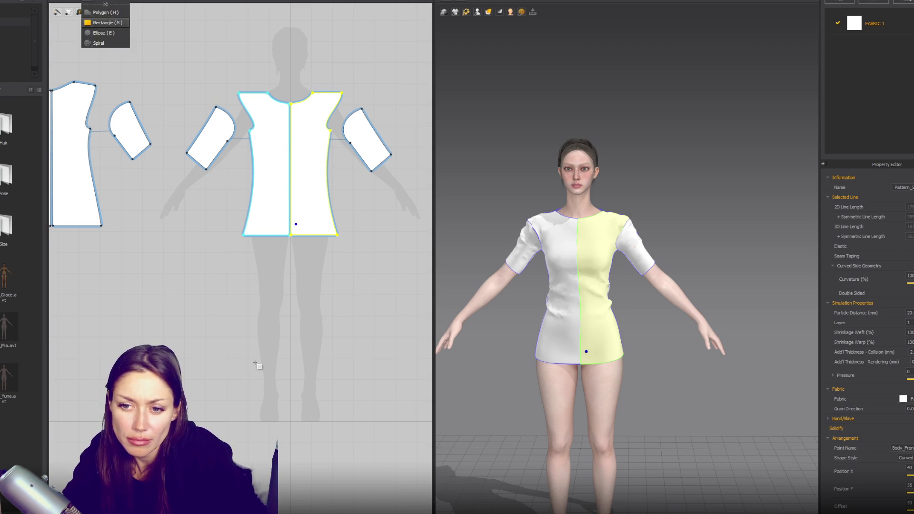
pyautogui.moveTo(244, 249); pyautogui.dragTo(286, 251)
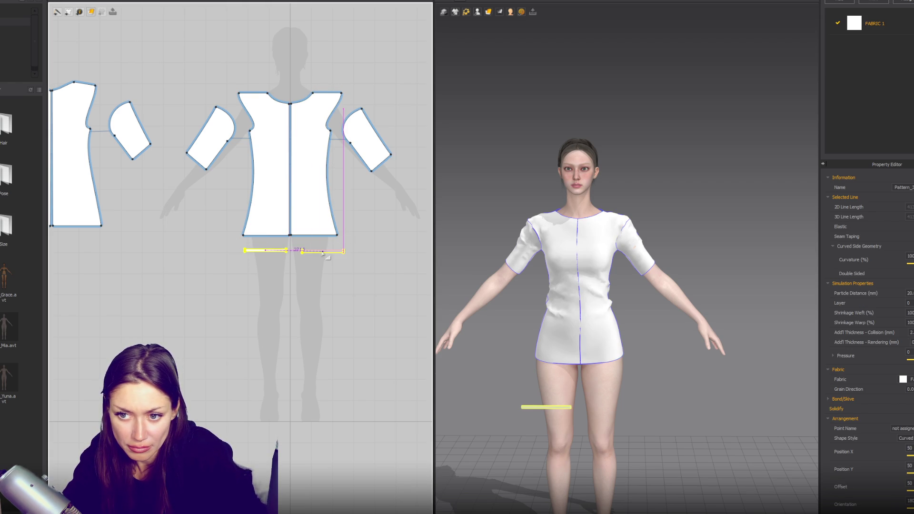
pyautogui.hotkey('ctrl', 'c')
pyautogui.hotkey('ctrl', 'r')
pyautogui.scroll(5, 297, 274)
pyautogui.click(311, 196)
pyautogui.click(312, 196)
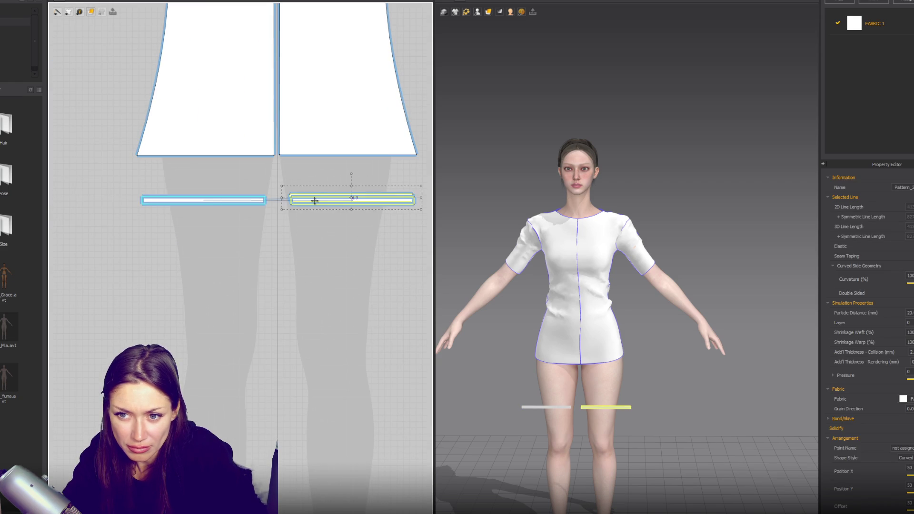
# Unfold the strip's top edge to merge both halves into one long band
pyautogui.rightClick(290, 202)
pyautogui.click(324, 308)
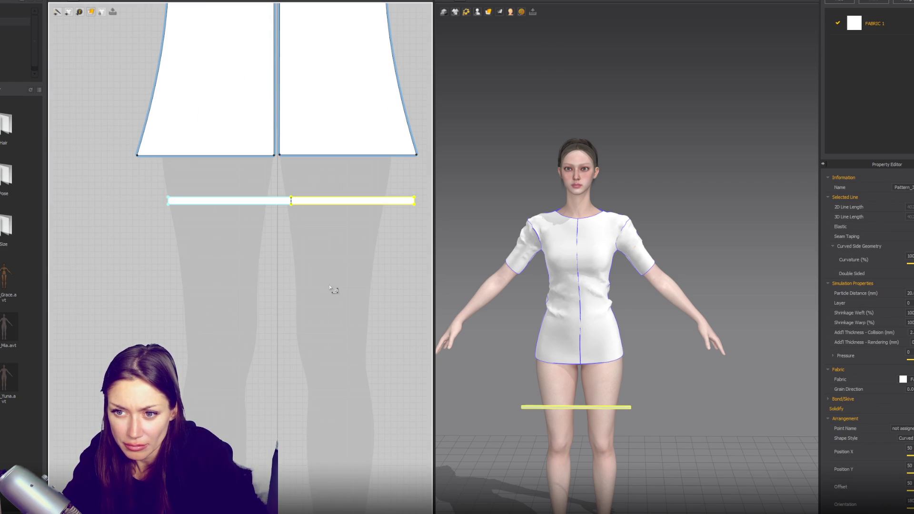
pyautogui.scroll(-5, 311, 240)
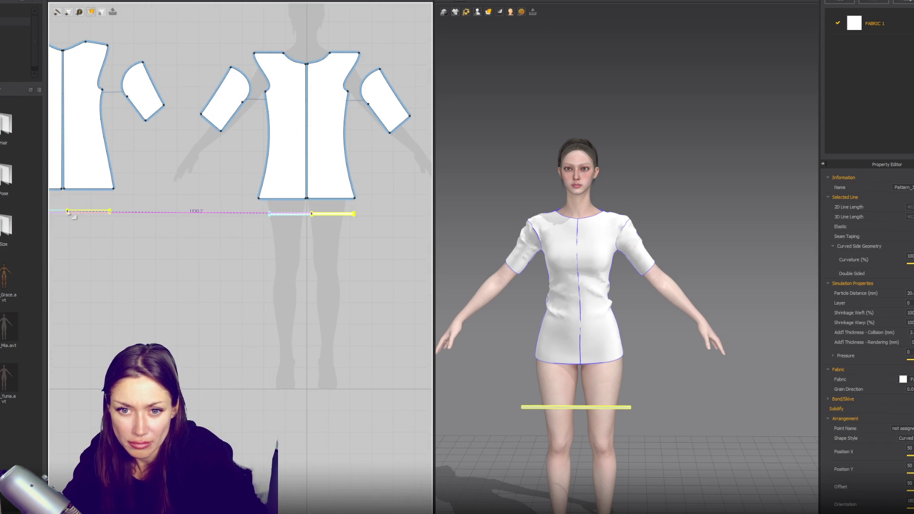
pyautogui.press('Escape')
pyautogui.scroll(2, 250, 231)
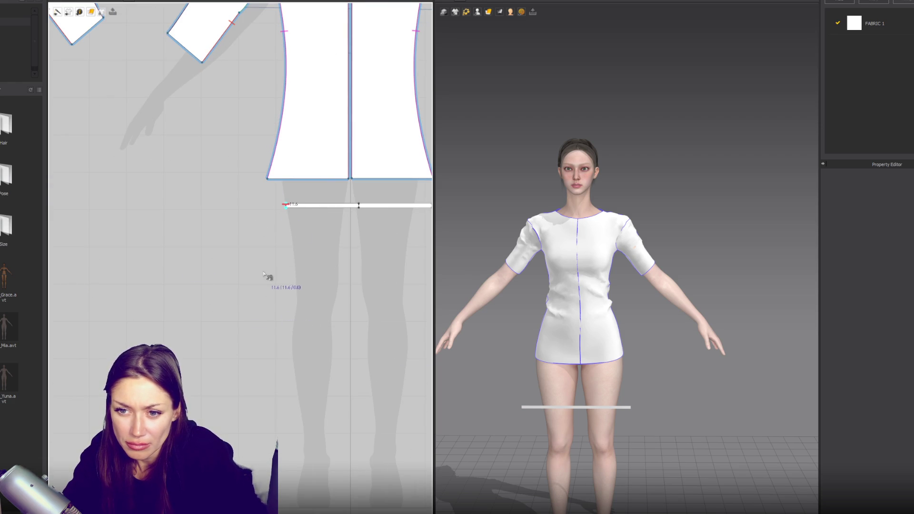
pyautogui.hscroll(5, 319, 277)
pyautogui.click(242, 240)
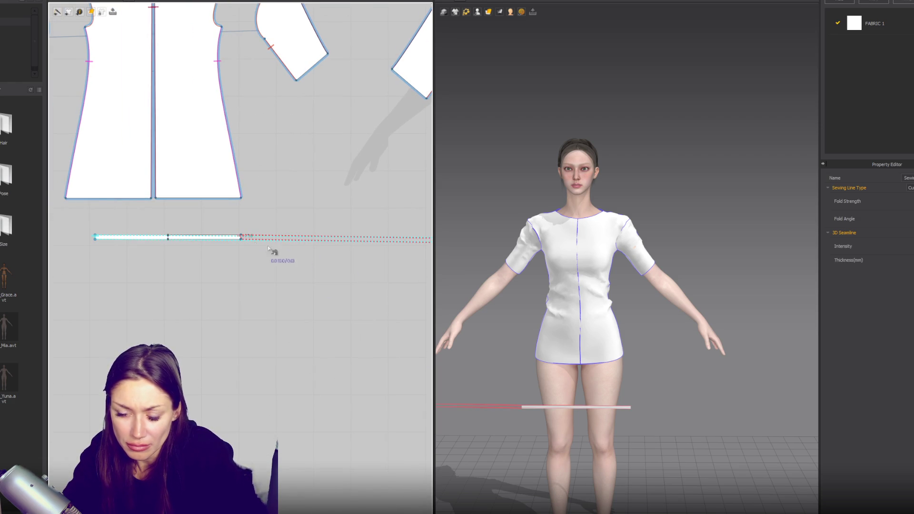
pyautogui.click(219, 237)
pyautogui.moveTo(519, 252)
pyautogui.mouseDown(button='right')
pyautogui.moveTo(550, 275)
pyautogui.moveTo(614, 259)
pyautogui.moveTo(619, 284)
pyautogui.mouseUp(button='right')
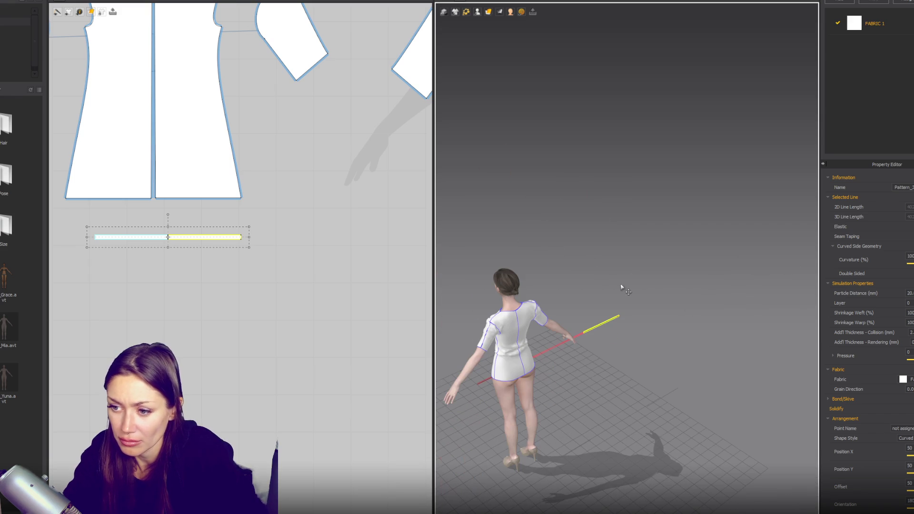
# Show arrangement points and place the strip on the avatar's Body_Back hip point
pyautogui.moveTo(466, 13)
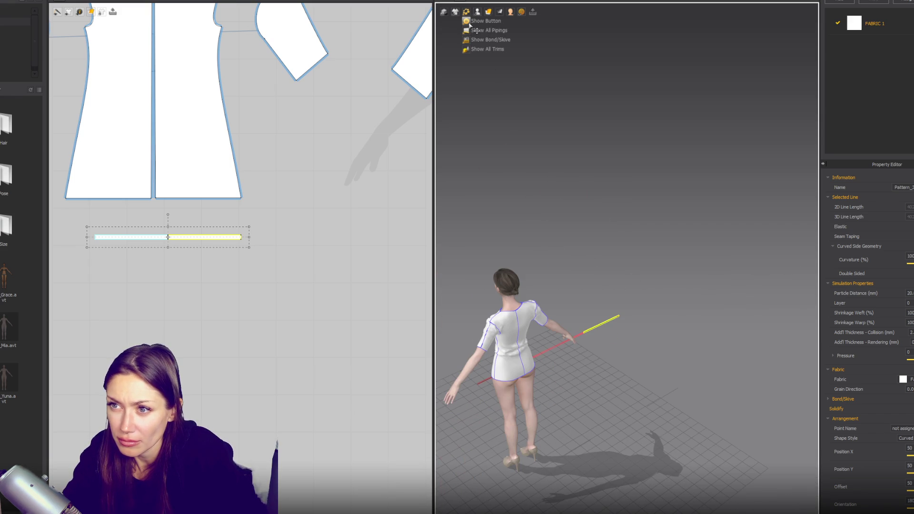
pyautogui.click(490, 40)
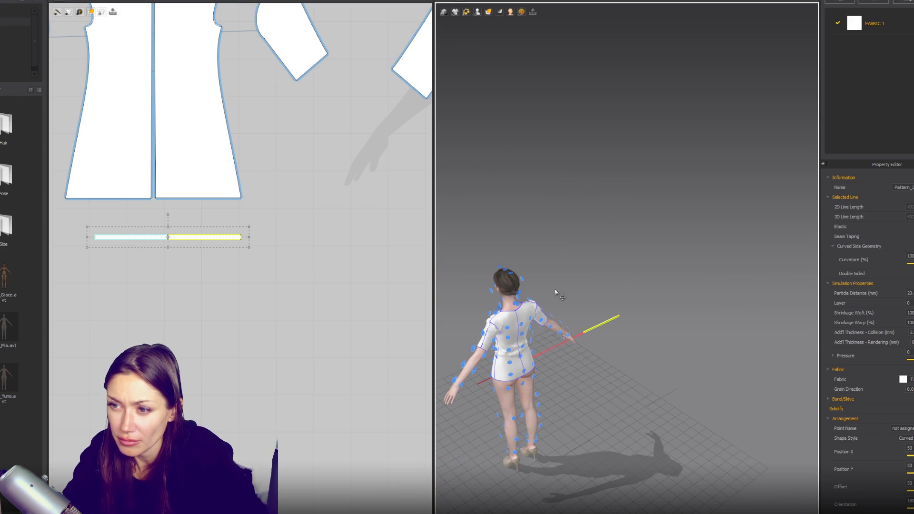
pyautogui.click(520, 359)
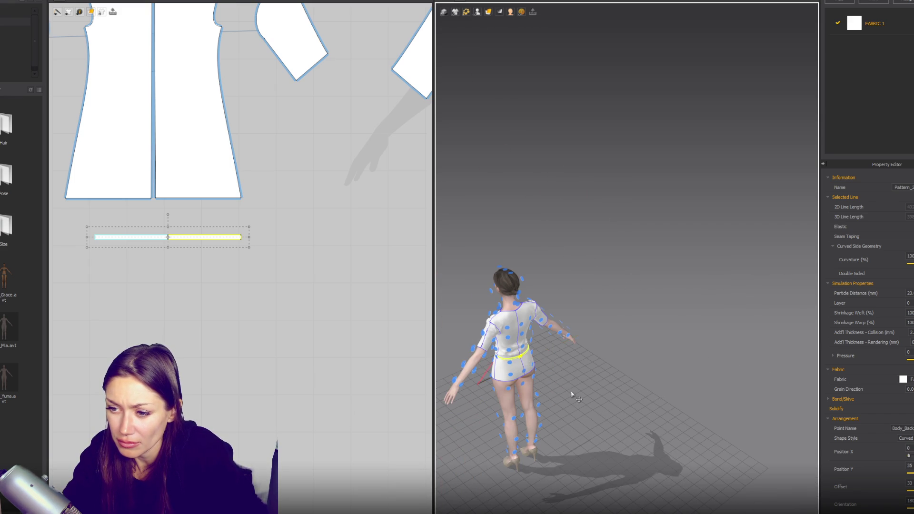
pyautogui.press('2')
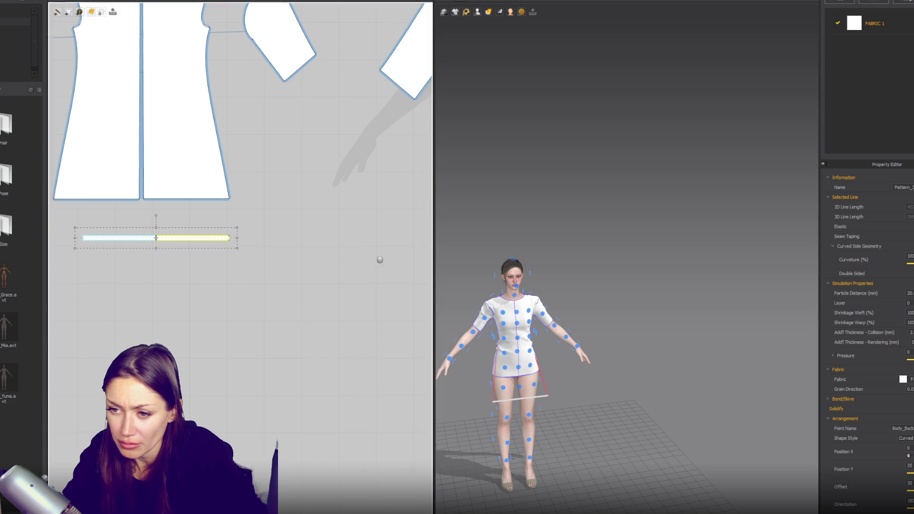
# Check the band's placement from three-quarter and front views
pyautogui.click(335, 245)
pyautogui.click(523, 357)
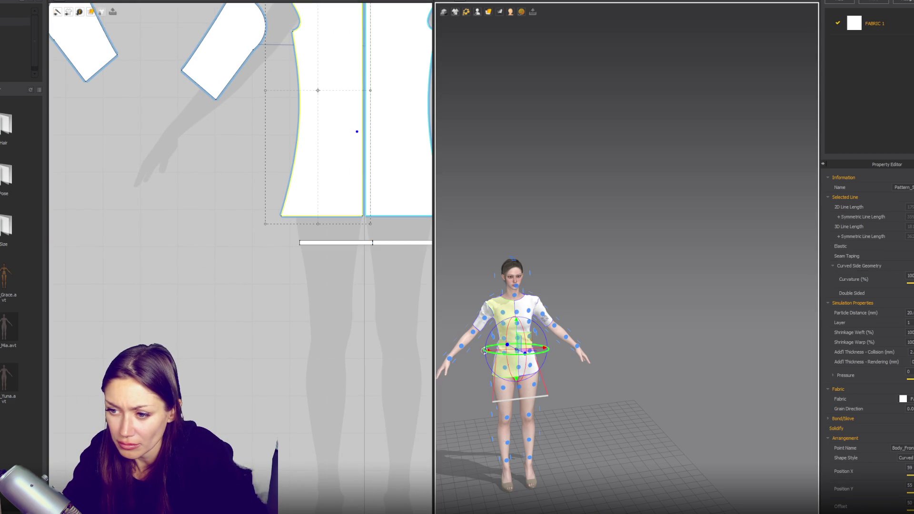
pyautogui.moveTo(676, 360); pyautogui.dragTo(693, 346, button='right')
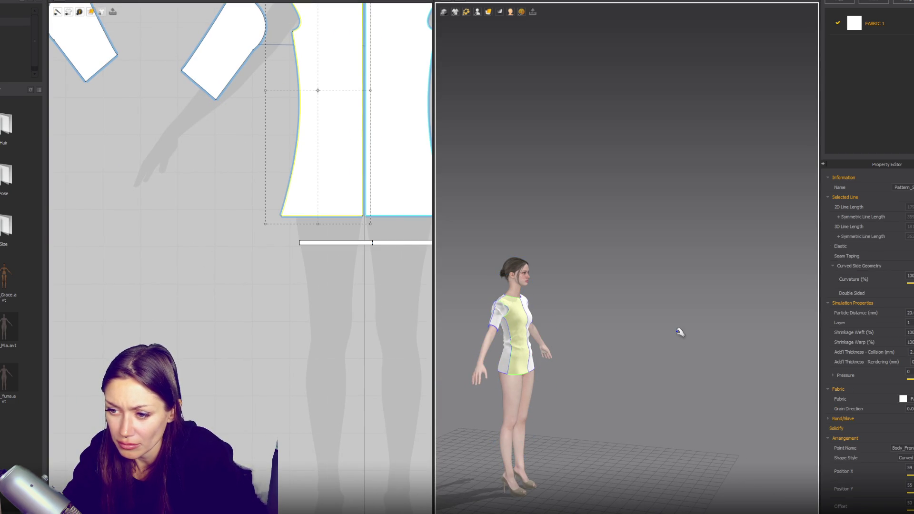
pyautogui.press('2')
pyautogui.scroll(-3, 214, 190)
pyautogui.click(90, 11)
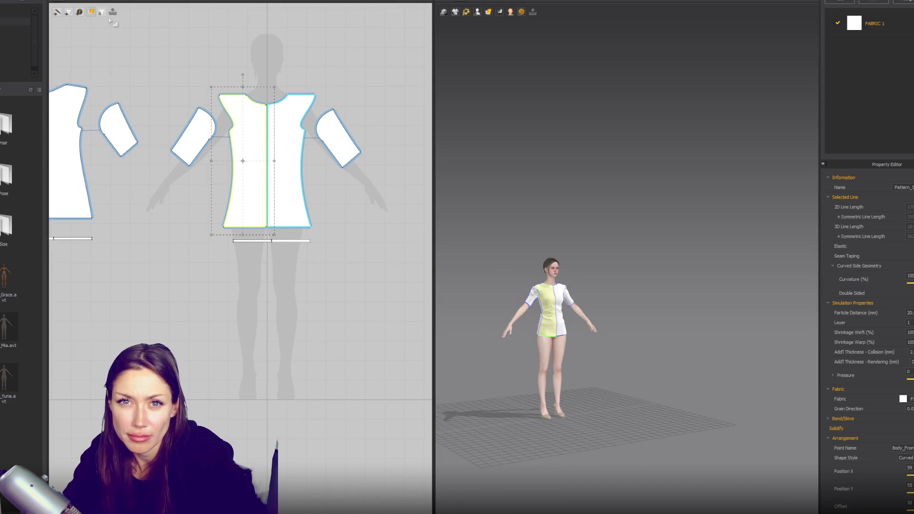
# Draw a tall rectangular skirt panel below the waistband and sew its top edge to the band
pyautogui.click(102, 23)
pyautogui.scroll(4, 234, 253)
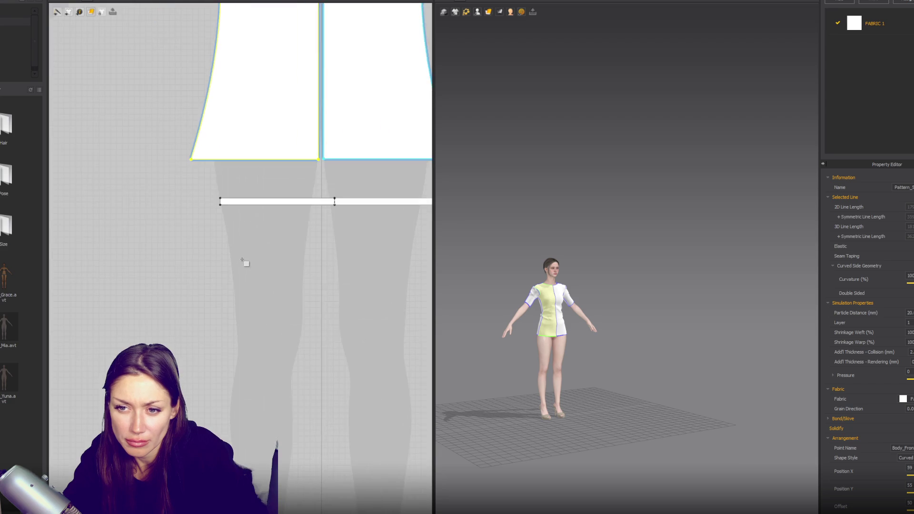
pyautogui.scroll(-2, 276, 277)
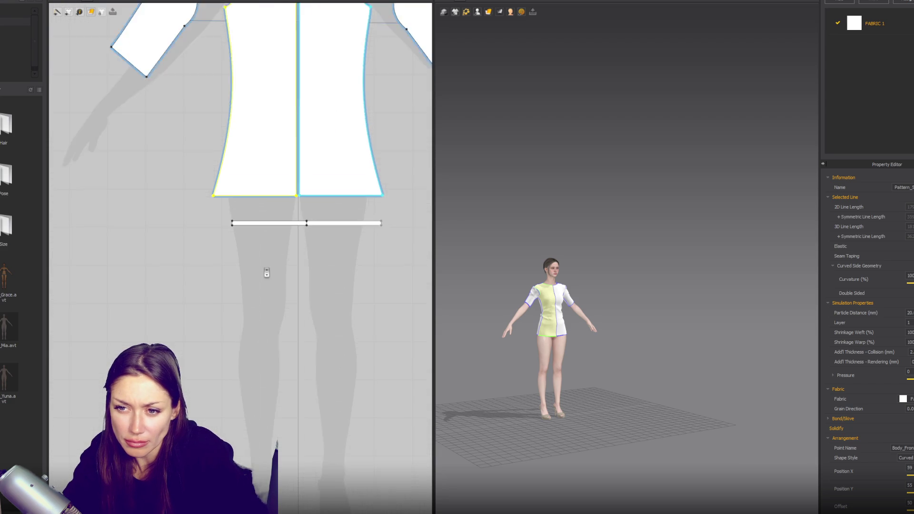
pyautogui.moveTo(262, 251)
pyautogui.mouseDown()
pyautogui.moveTo(292, 408)
pyautogui.moveTo(287, 400)
pyautogui.mouseUp()
pyautogui.scroll(4, 303, 294)
pyautogui.press('n')
pyautogui.click(257, 202)
pyautogui.click(296, 163)
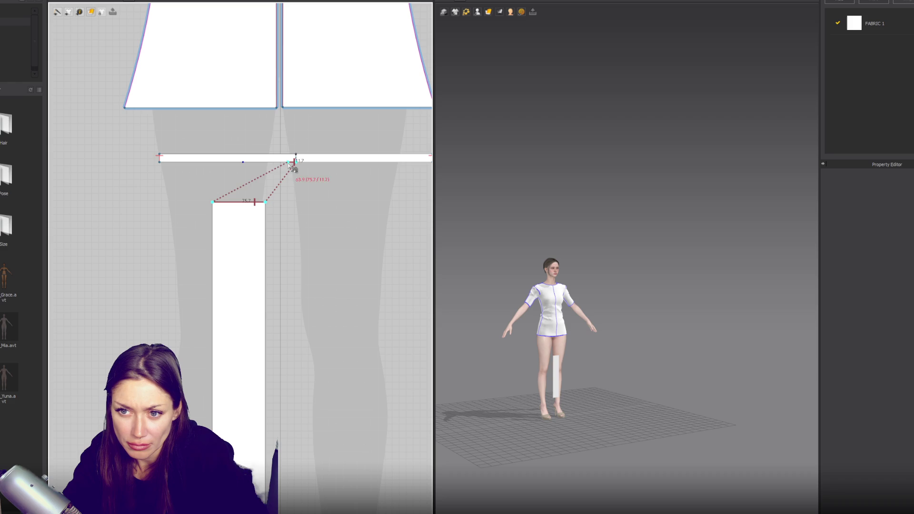
pyautogui.click(263, 162)
# Shift the panel right and paste copies of it on both sides
pyautogui.press('z')
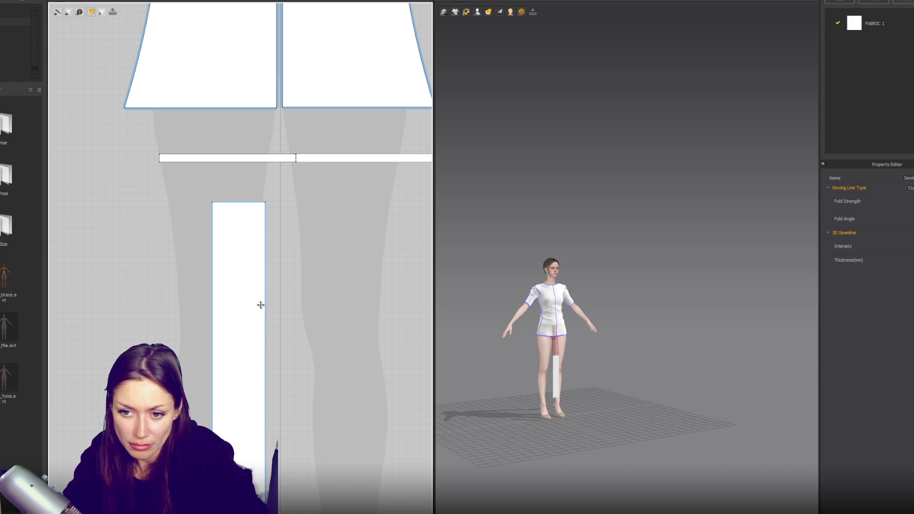
pyautogui.moveTo(255, 305); pyautogui.dragTo(281, 301)
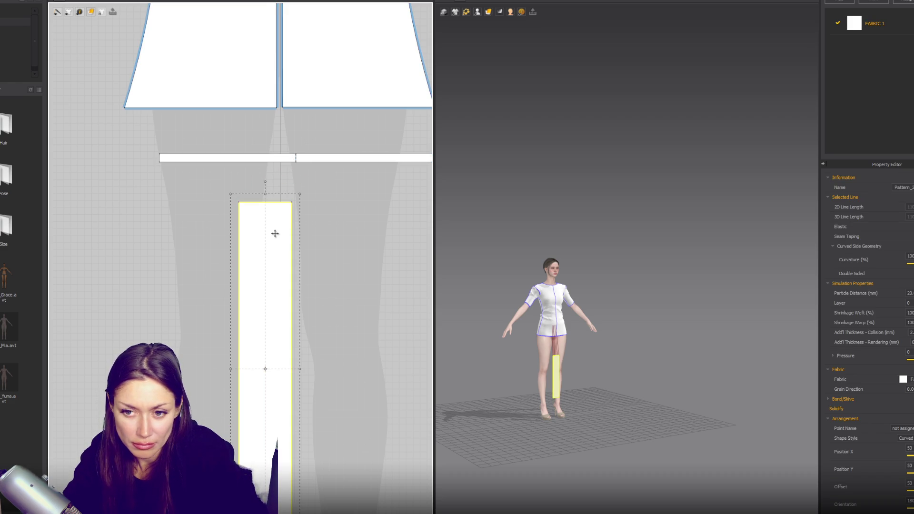
pyautogui.click(346, 369)
pyautogui.click(250, 284)
pyautogui.hotkey('ctrl', 'c')
pyautogui.hotkey('ctrl', 'v')
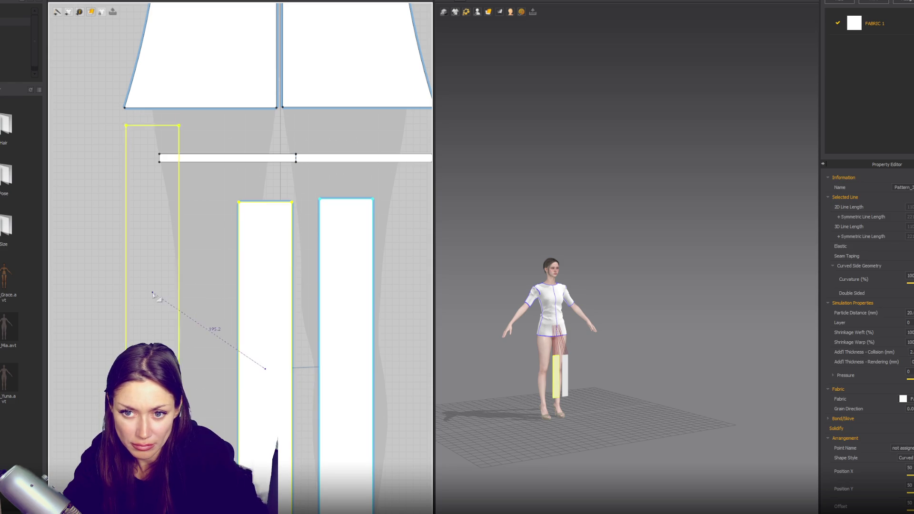
pyautogui.click(179, 325)
# Sew the left panel copy's top edge to the waistband
pyautogui.press('n')
pyautogui.click(188, 199)
pyautogui.click(264, 163)
pyautogui.click(233, 163)
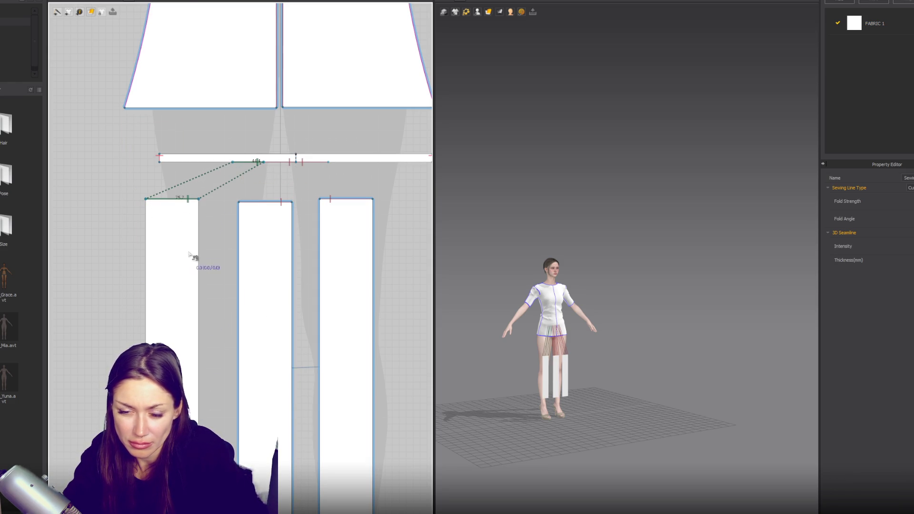
# Paste two more panel copies, one at the right and one at the far left
pyautogui.press('a')
pyautogui.click(184, 298)
pyautogui.scroll(-3, 316, 279)
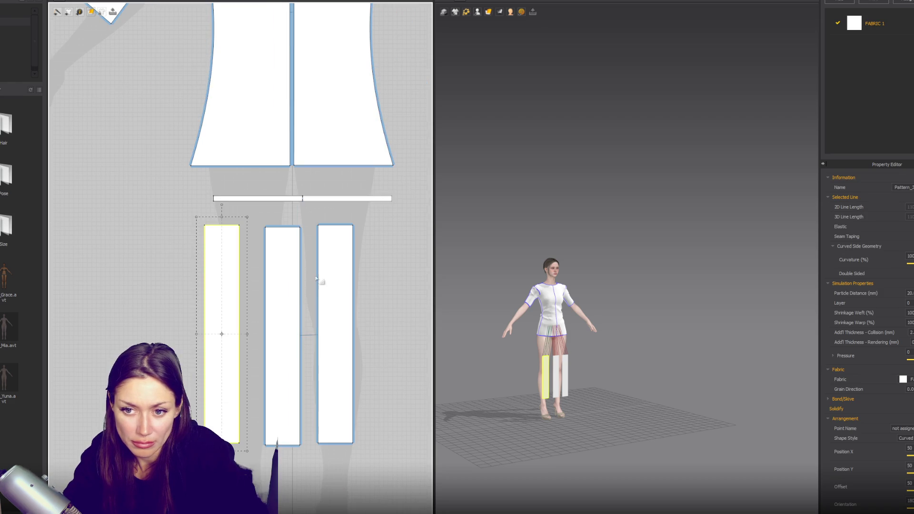
pyautogui.hotkey('ctrl', 'v')
pyautogui.scroll(-2, 314, 281)
pyautogui.click(393, 327)
pyautogui.hotkey('ctrl', 'v')
pyautogui.click(208, 317)
pyautogui.scroll(6, 213, 329)
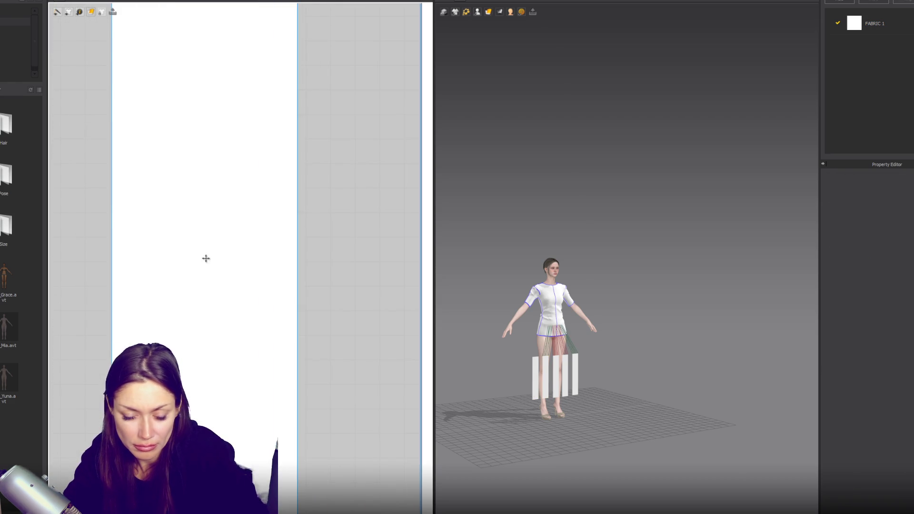
pyautogui.scroll(-5, 227, 197)
# Sew the far-left panel's top edge to the waistband
pyautogui.click(194, 279)
pyautogui.scroll(2, 240, 260)
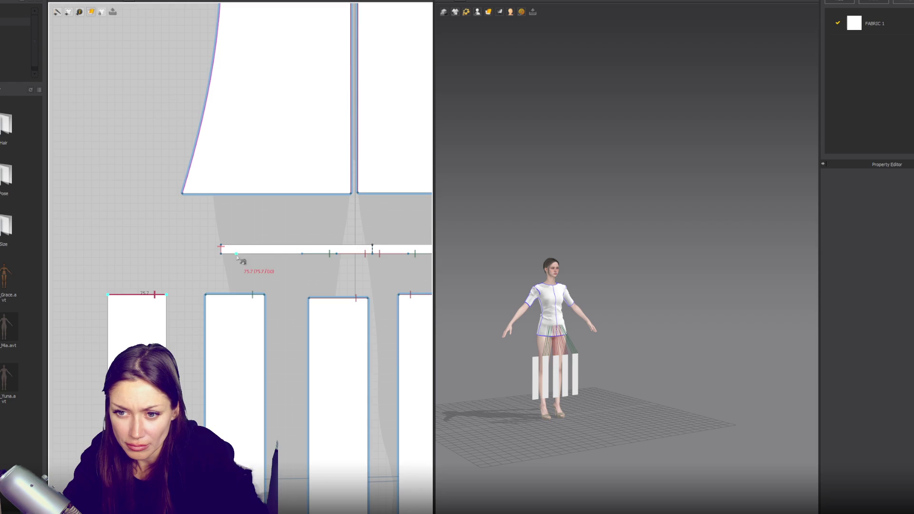
pyautogui.click(269, 256)
pyautogui.scroll(-2, 269, 256)
pyautogui.click(186, 328)
pyautogui.press('Escape')
pyautogui.scroll(-3, 159, 392)
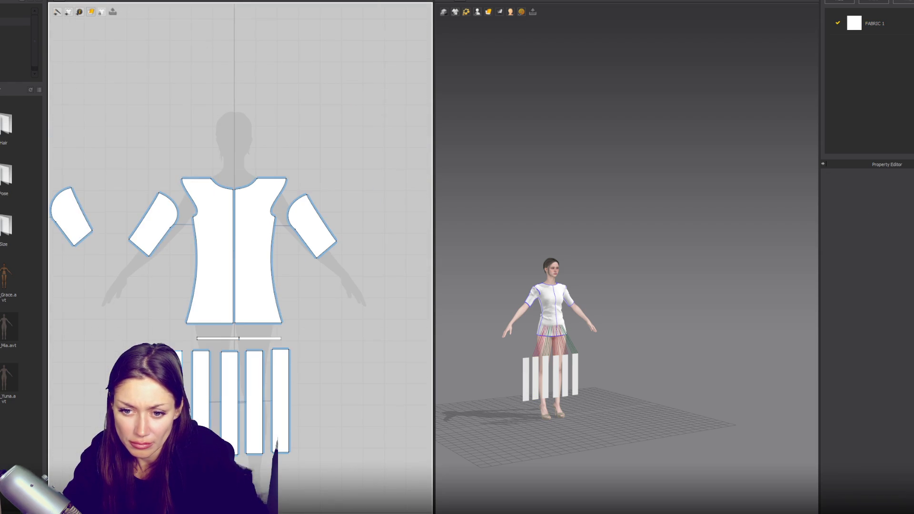
# Add more skirt panel copies to the row and simulate the skirt draping on the avatar
pyautogui.click(190, 389)
pyautogui.hotkey('ctrl', 'c')
pyautogui.hotkey('ctrl', 'v')
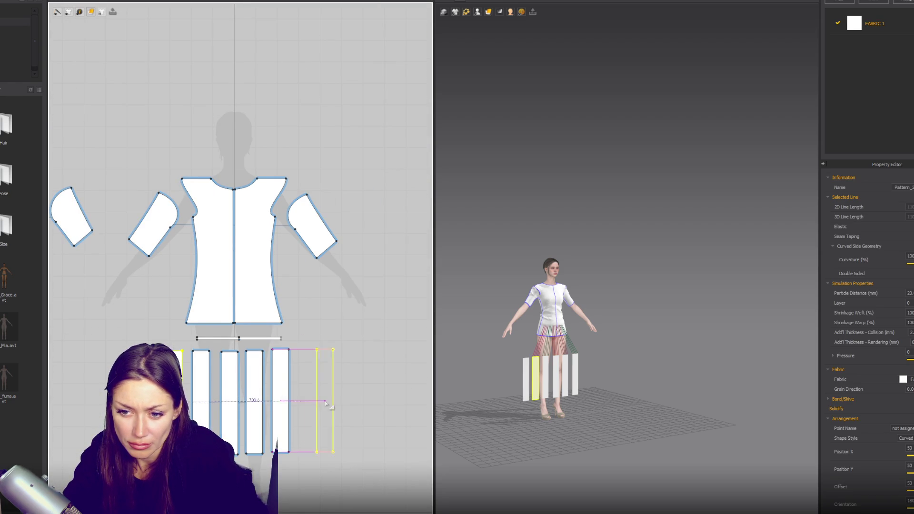
pyautogui.click(314, 405)
pyautogui.press('b')
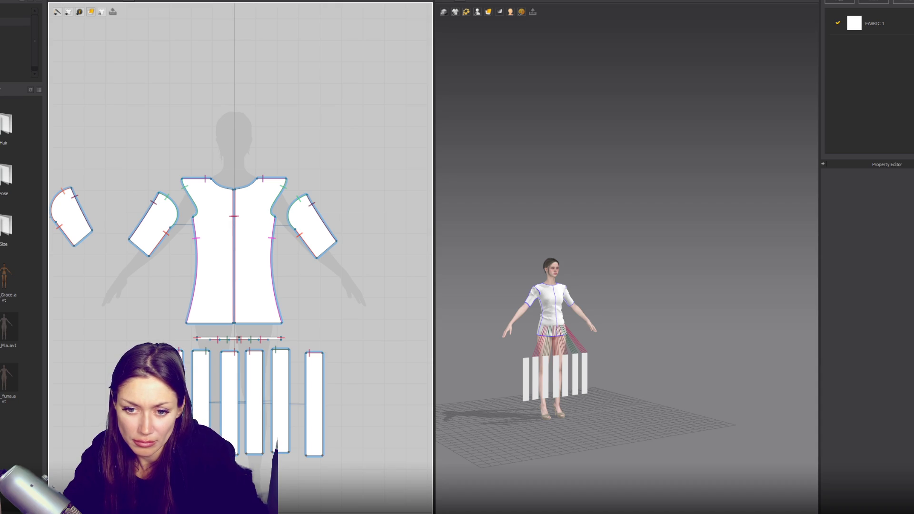
pyautogui.scroll(5, 159, 351)
pyautogui.press('a')
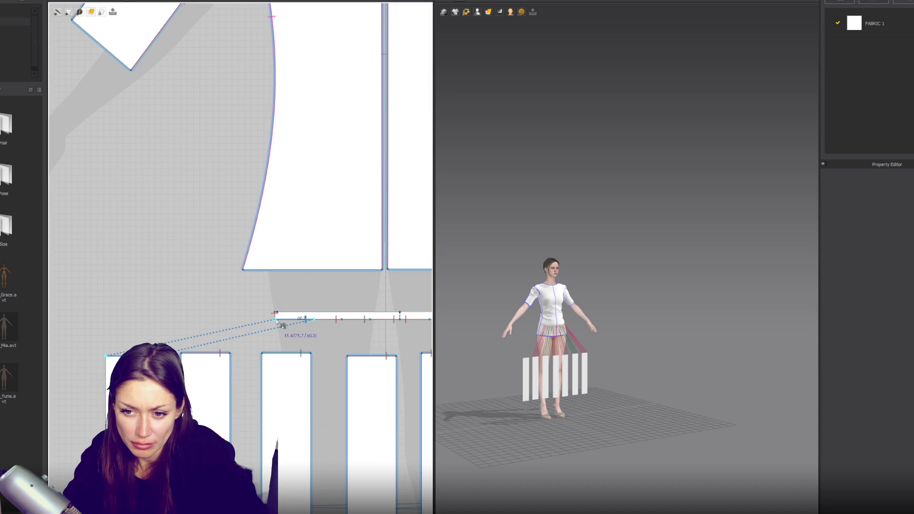
pyautogui.scroll(-5, 217, 361)
pyautogui.click(233, 362)
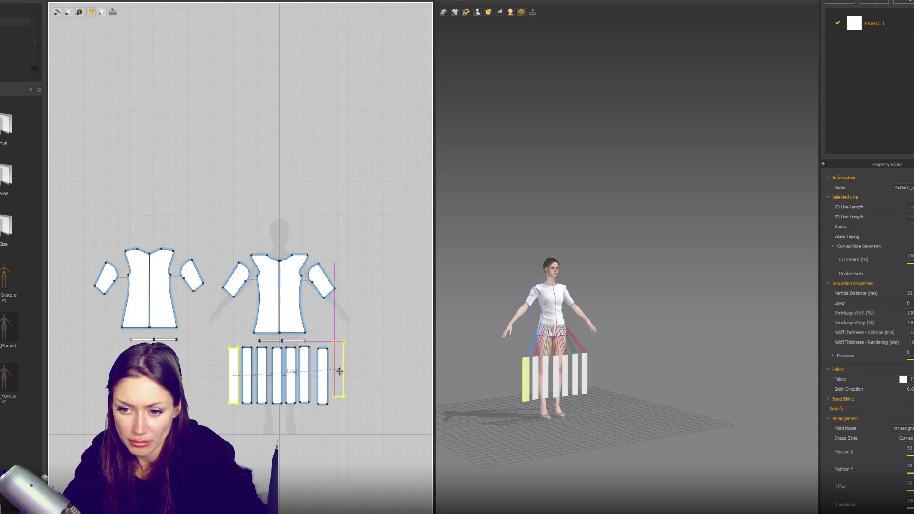
pyautogui.click(656, 358)
pyautogui.press('space')
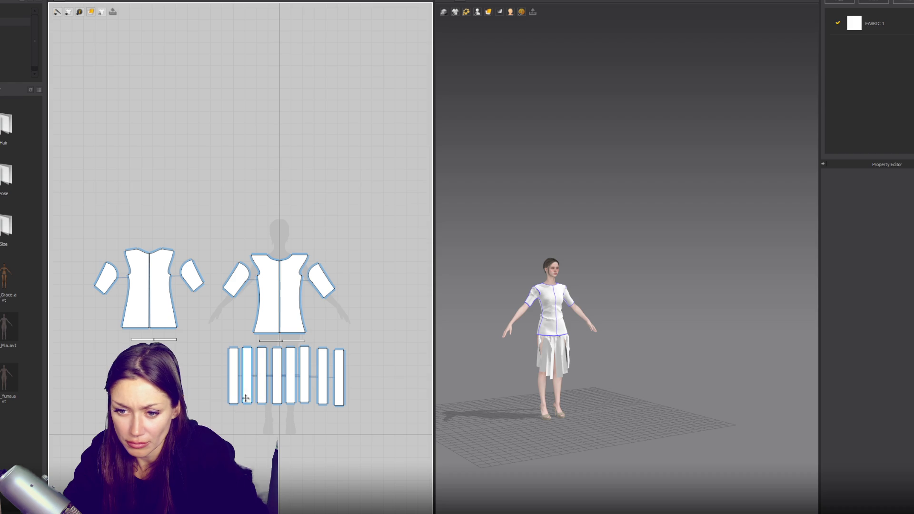
# Box-select all the skirt strips and paste a duplicate set with Ctrl+C/Ctrl+V
pyautogui.moveTo(366, 360); pyautogui.dragTo(378, 349)
pyautogui.hotkey('ctrl', 'c')
pyautogui.hotkey('ctrl', 'v')
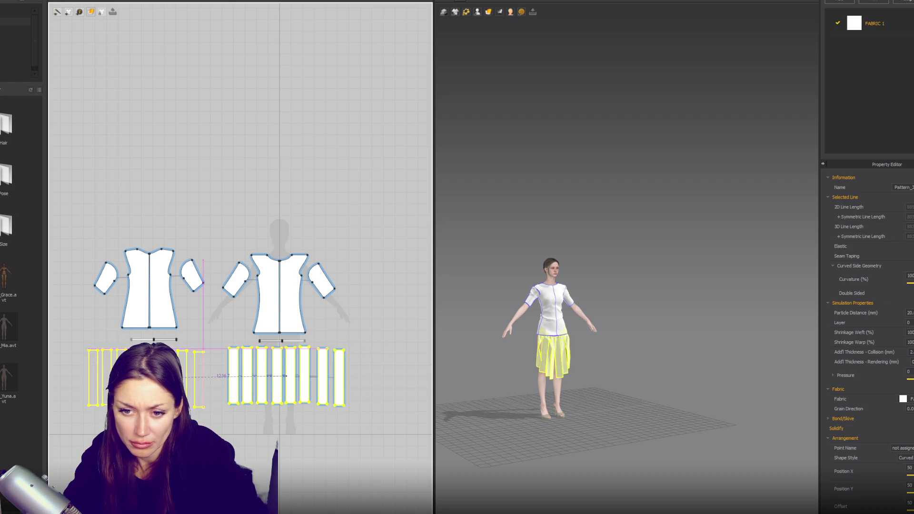
pyautogui.scroll(5, 292, 366)
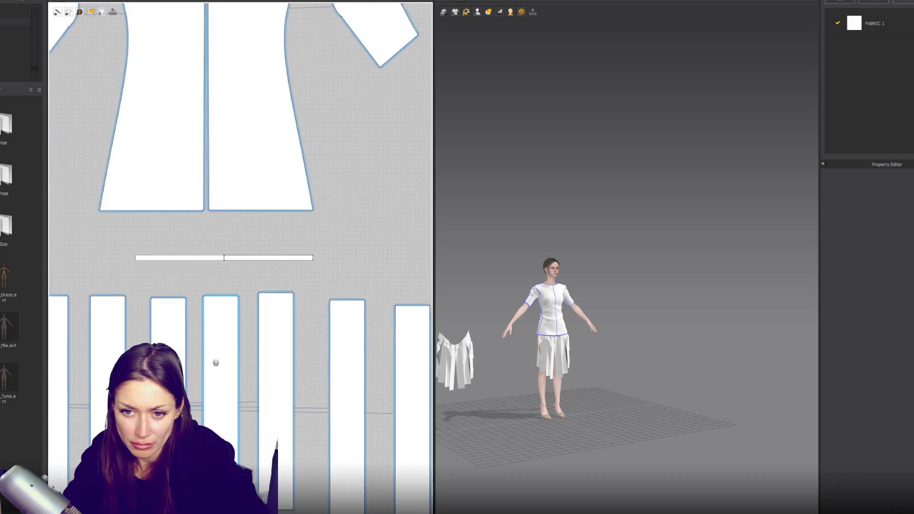
# Delete three of the copied strips, leaving four
pyautogui.click(235, 269)
pyautogui.click(210, 329)
pyautogui.press('z')
pyautogui.press('Escape')
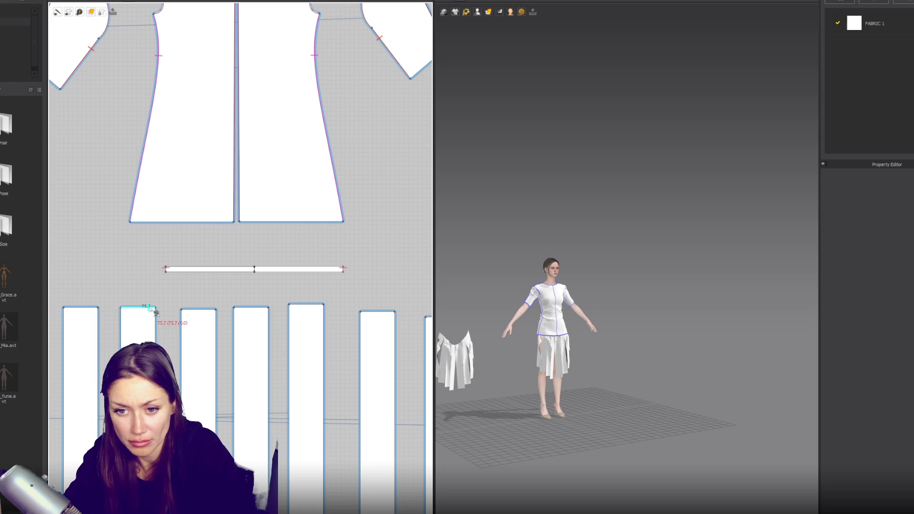
pyautogui.click(315, 304)
pyautogui.press('a')
pyautogui.scroll(-3, 296, 327)
pyautogui.click(296, 333)
pyautogui.keyDown('shift'); pyautogui.click(338, 350); pyautogui.keyUp('shift')
pyautogui.keyDown('shift'); pyautogui.click(376, 355); pyautogui.keyUp('shift')
pyautogui.press('Delete')
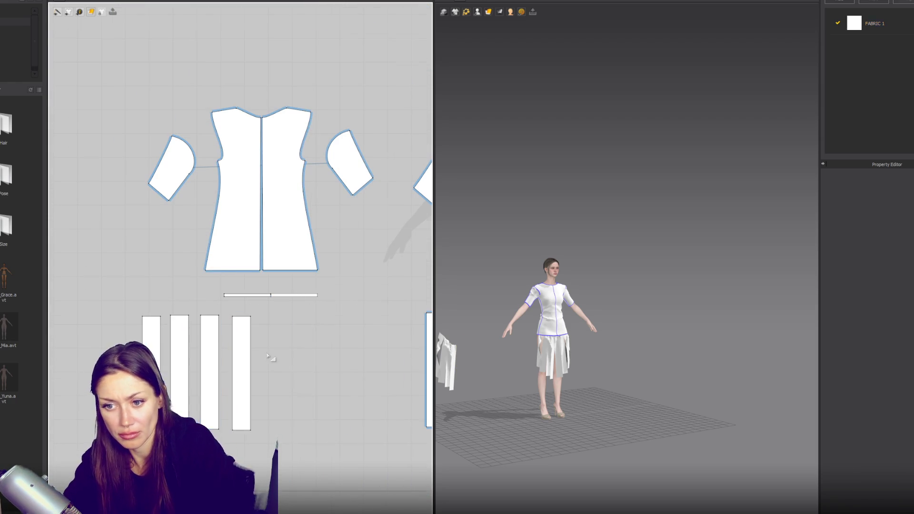
pyautogui.scroll(2, 265, 354)
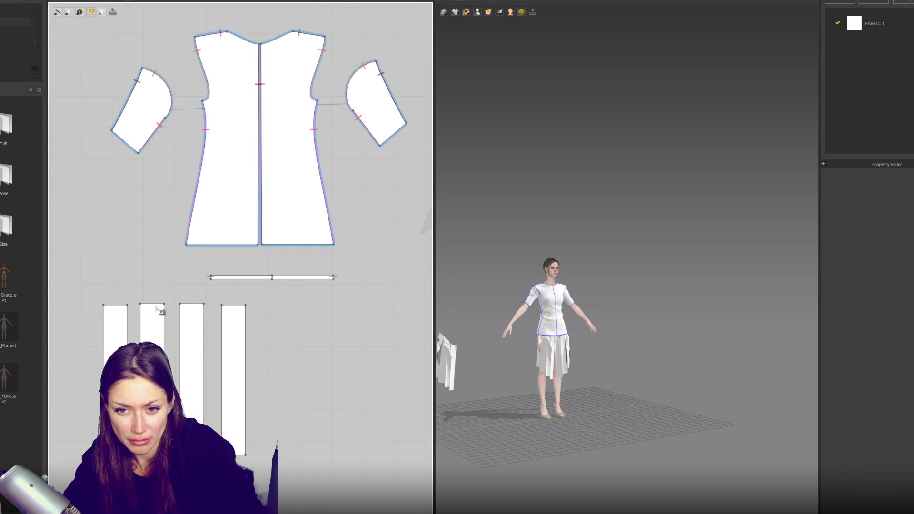
# Sew the four strips' top edges to the waistband, then mirror-paste them with Ctrl+R
pyautogui.click(230, 306)
pyautogui.click(241, 306)
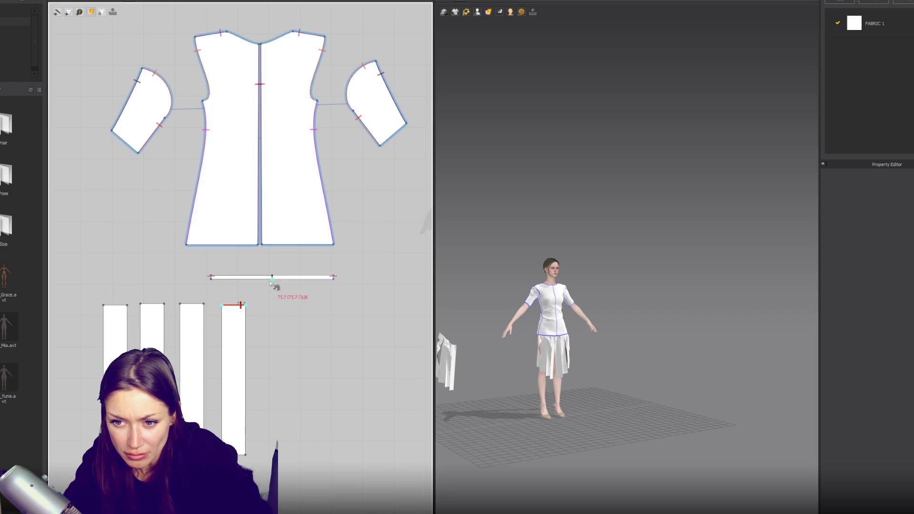
pyautogui.click(256, 280)
pyautogui.click(190, 307)
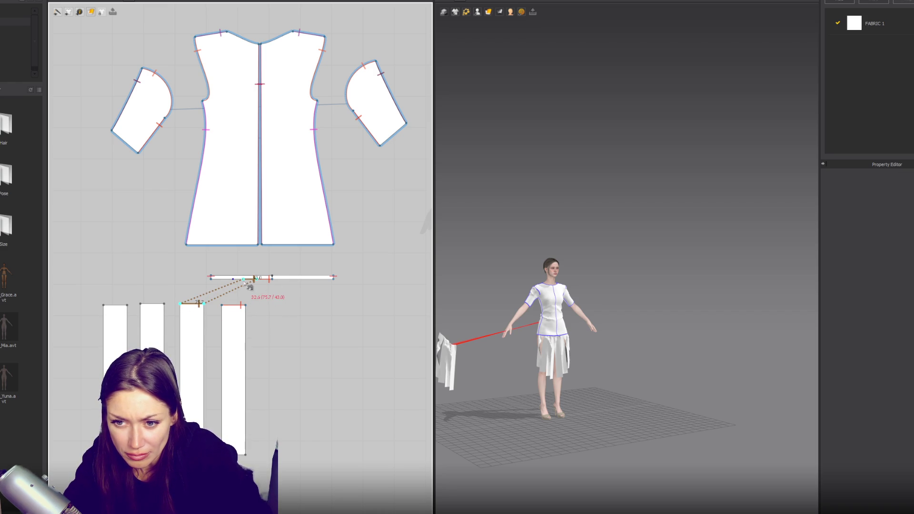
pyautogui.click(245, 282)
pyautogui.click(244, 281)
pyautogui.click(127, 305)
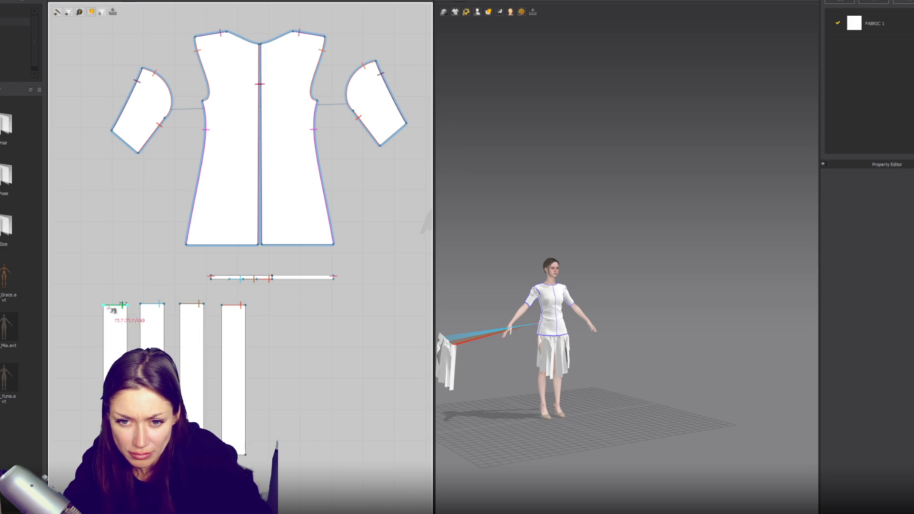
pyautogui.click(228, 277)
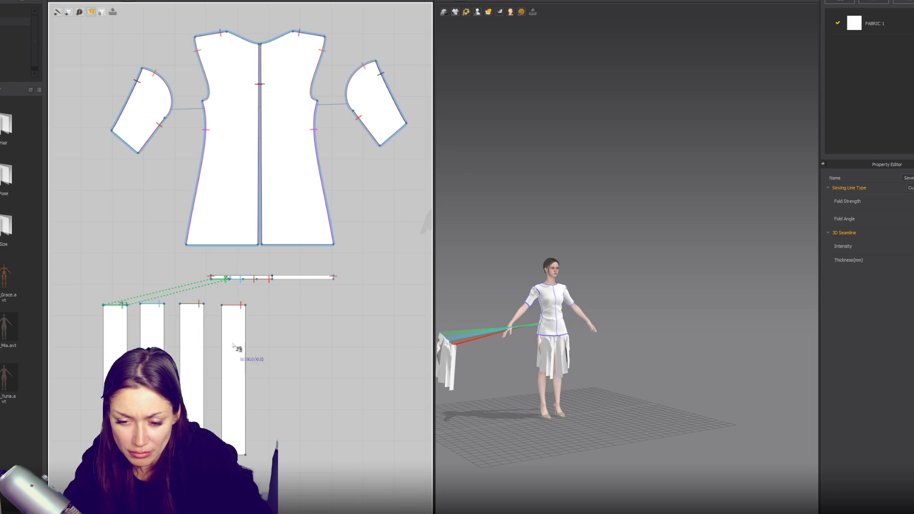
pyautogui.hotkey('ctrl', 'c')
pyautogui.hotkey('ctrl', 'r')
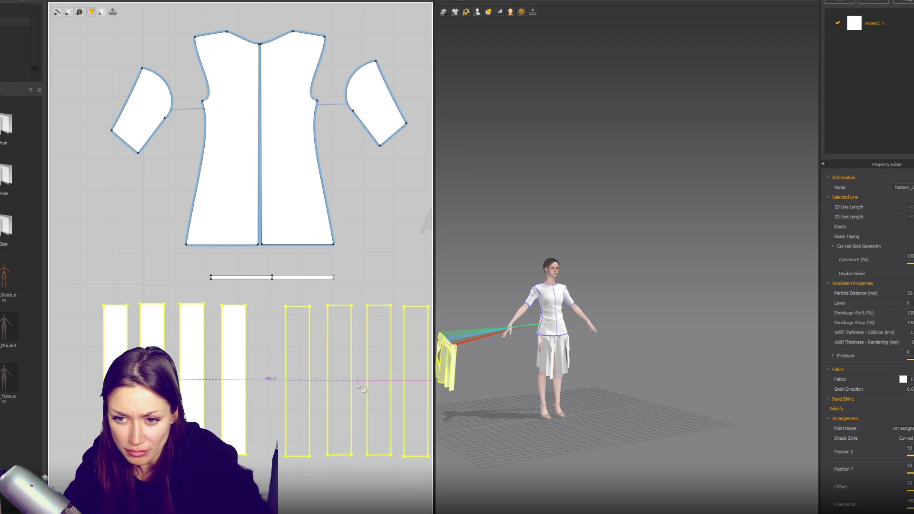
# Place the mirrored strips and drag the tangled strips away from the avatar's hips
pyautogui.click(357, 384)
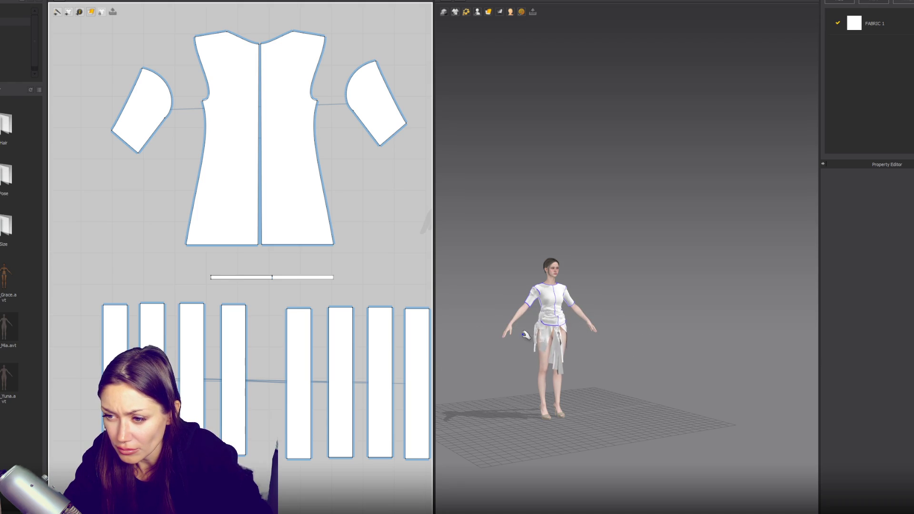
pyautogui.click(522, 361)
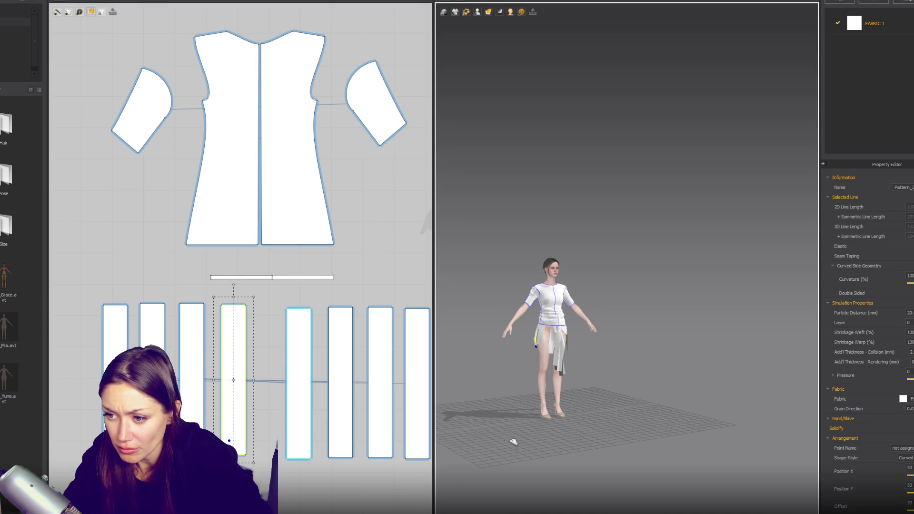
pyautogui.moveTo(544, 318)
pyautogui.mouseDown()
pyautogui.moveTo(540, 355)
pyautogui.moveTo(528, 328)
pyautogui.moveTo(537, 441)
pyautogui.moveTo(528, 410)
pyautogui.mouseUp()
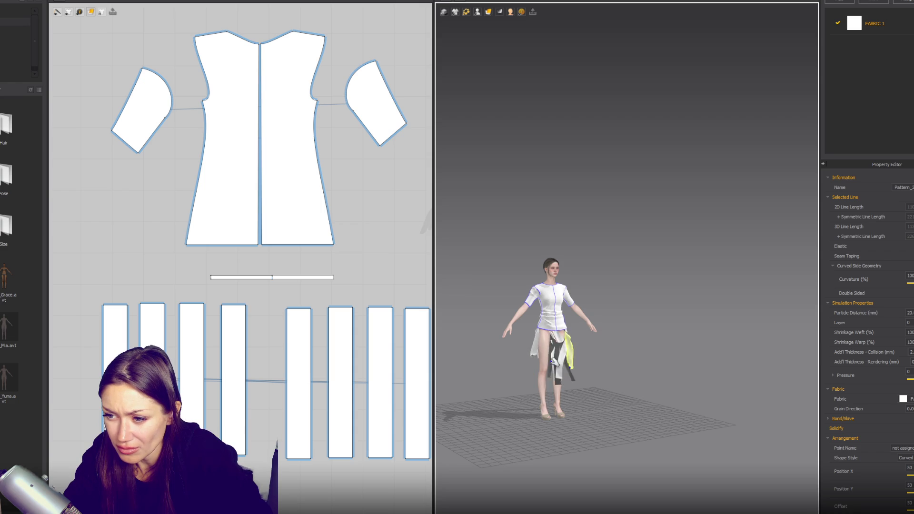
pyautogui.moveTo(517, 355); pyautogui.dragTo(444, 367)
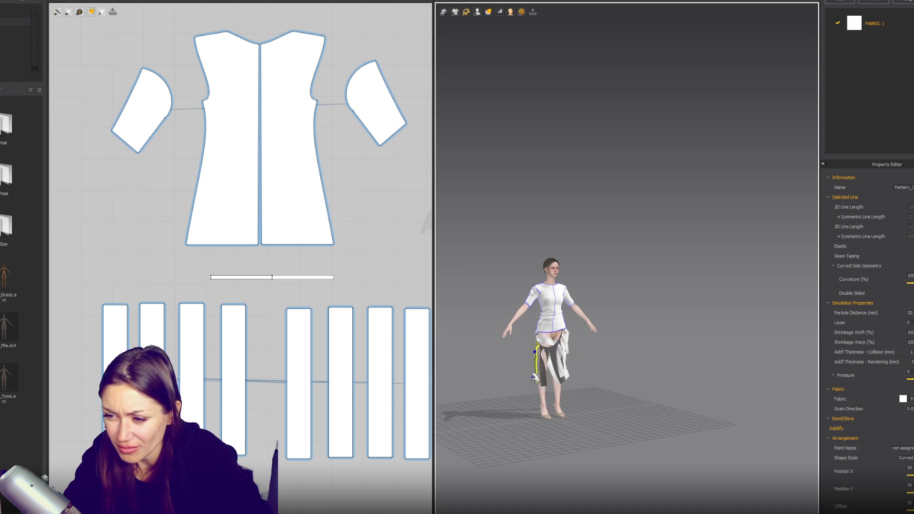
pyautogui.scroll(3, 538, 374)
pyautogui.moveTo(539, 372); pyautogui.dragTo(685, 353, button='right')
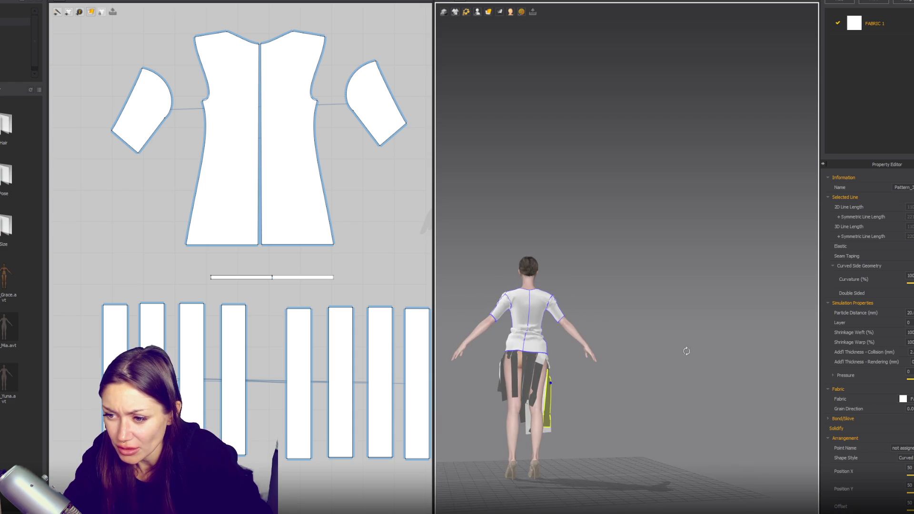
pyautogui.click(683, 358)
# Undo to return the strips to the arrangement bars and box-select all of them
pyautogui.hotkey('ctrl', 'z')
pyautogui.moveTo(683, 358)
pyautogui.mouseDown(button='right')
pyautogui.moveTo(595, 362)
pyautogui.moveTo(633, 362)
pyautogui.mouseUp(button='right')
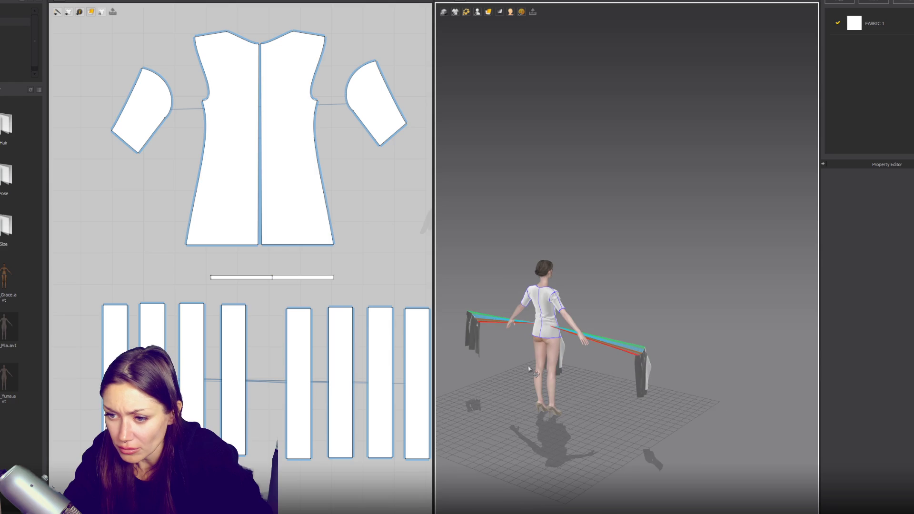
pyautogui.scroll(-3, 225, 322)
pyautogui.moveTo(109, 388); pyautogui.dragTo(350, 343)
pyautogui.moveTo(444, 305); pyautogui.dragTo(773, 302)
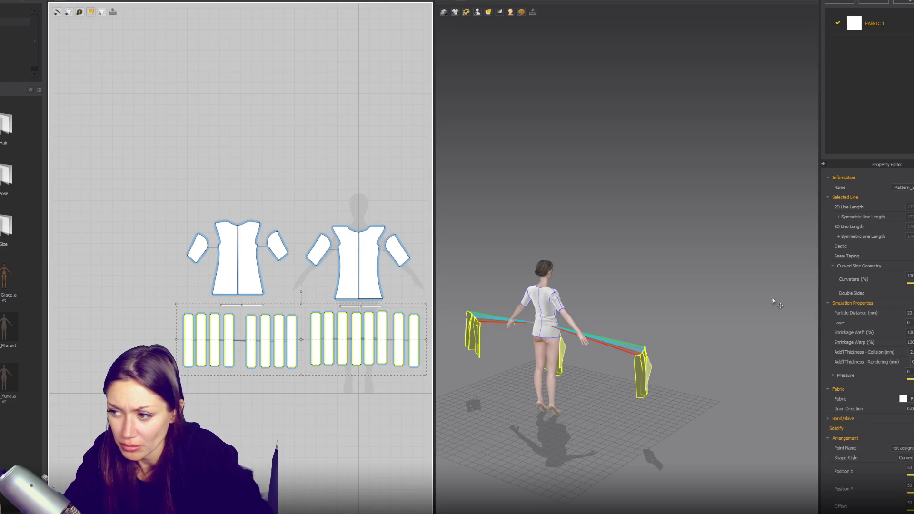
# Lift the front and back shirt pieces above the avatar and freeze them
pyautogui.click(909, 323)
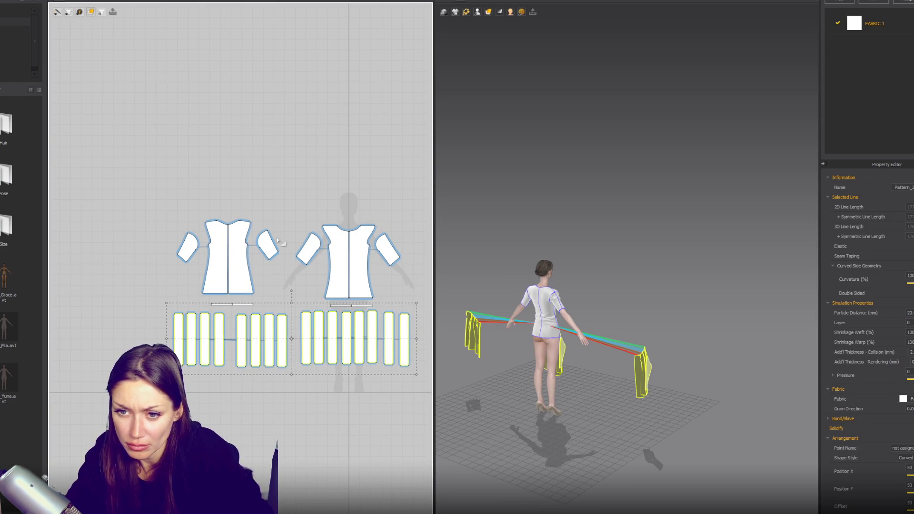
pyautogui.moveTo(161, 173); pyautogui.dragTo(399, 325)
pyautogui.moveTo(452, 303); pyautogui.dragTo(450, 302)
pyautogui.moveTo(224, 261); pyautogui.dragTo(230, 193)
pyautogui.moveTo(563, 300)
pyautogui.mouseDown()
pyautogui.moveTo(622, 162)
pyautogui.moveTo(634, 154)
pyautogui.mouseUp()
pyautogui.rightClick(633, 154)
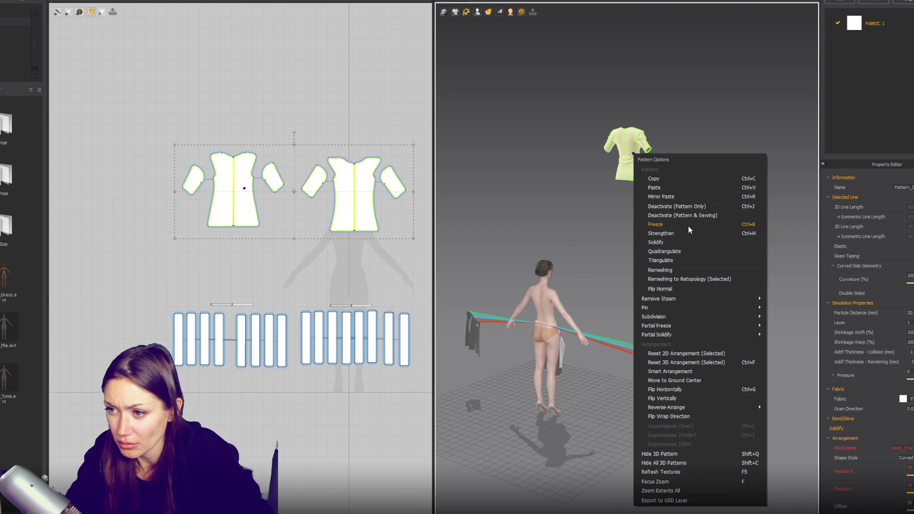
pyautogui.click(688, 227)
pyautogui.click(610, 336)
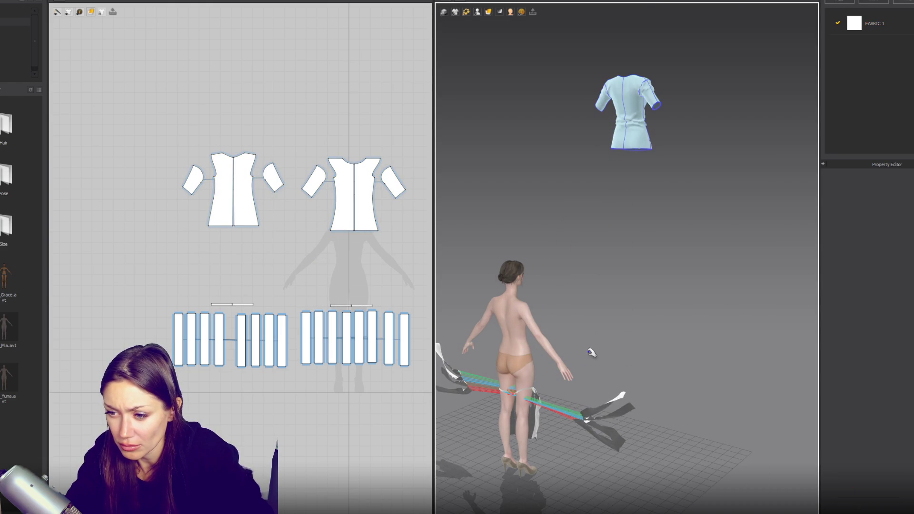
# Select the waistband lines of both the right and left strip groups
pyautogui.click(363, 305)
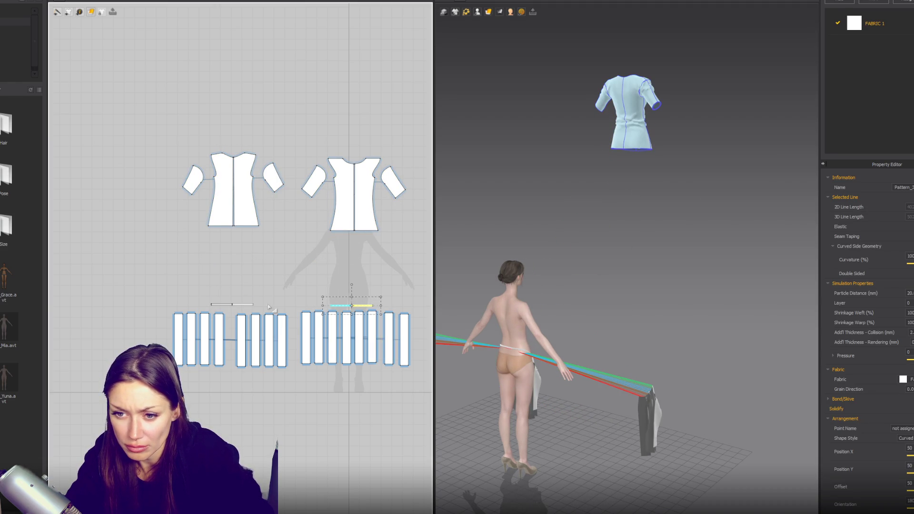
pyautogui.keyDown('shift'); pyautogui.click(247, 305); pyautogui.keyUp('shift')
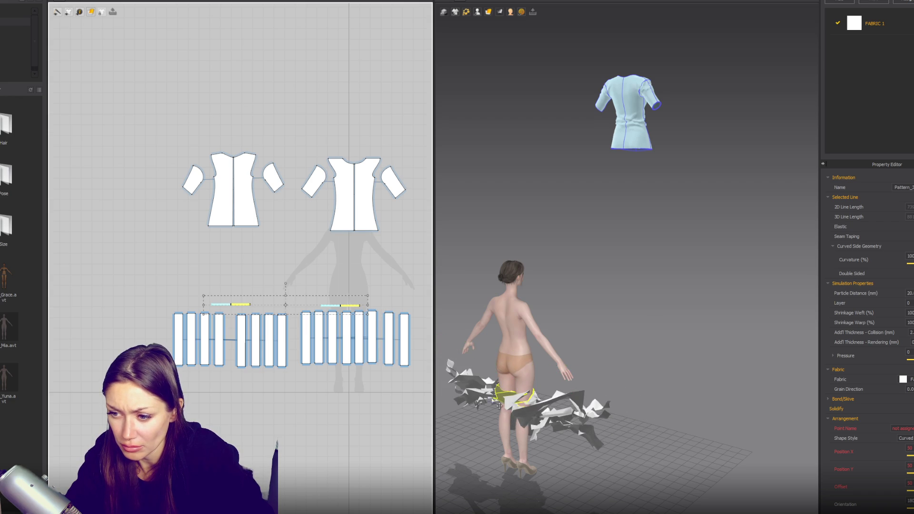
pyautogui.moveTo(645, 333)
pyautogui.mouseDown(button='right')
pyautogui.moveTo(548, 338)
pyautogui.moveTo(585, 336)
pyautogui.mouseUp(button='right')
# Show the avatar's arrangement points and place the left strip group on her back
pyautogui.moveTo(131, 392); pyautogui.dragTo(291, 311)
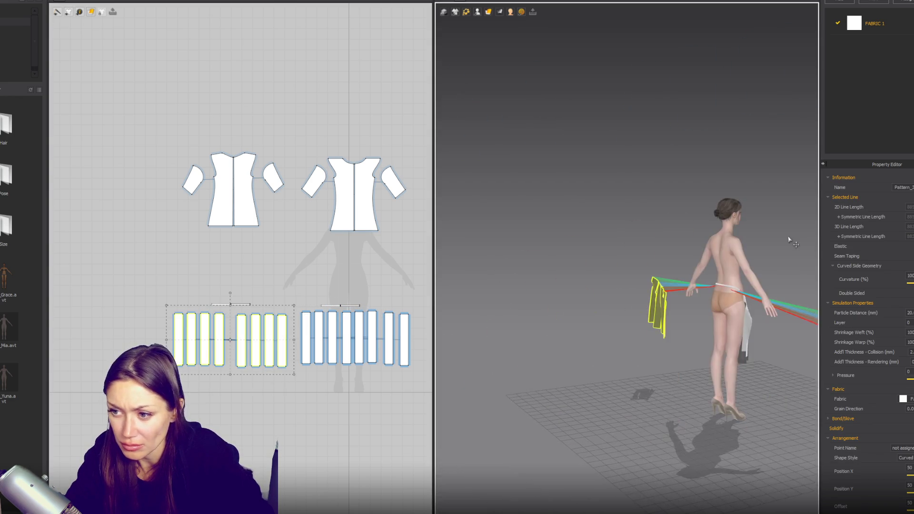
pyautogui.moveTo(595, 238); pyautogui.dragTo(689, 92, button='right')
pyautogui.click(477, 11)
pyautogui.click(480, 31)
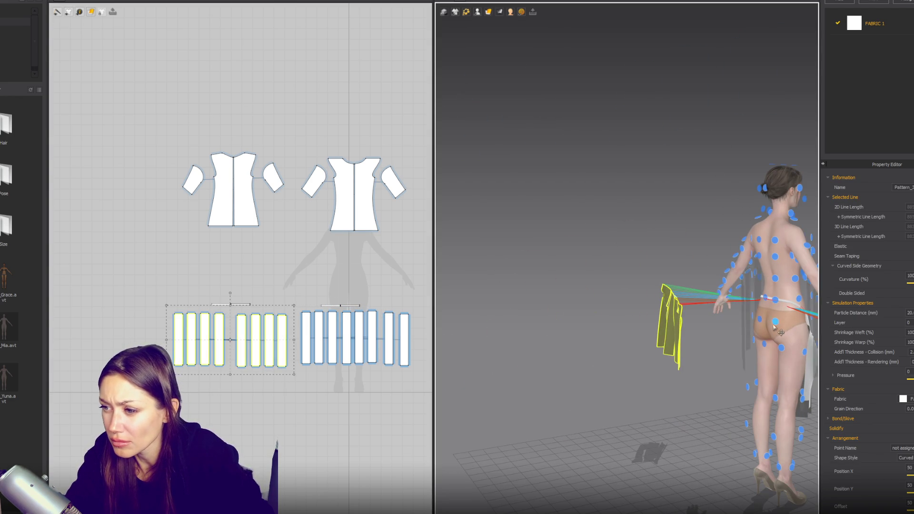
pyautogui.moveTo(738, 304)
pyautogui.mouseDown(button='right')
pyautogui.moveTo(793, 309)
pyautogui.moveTo(659, 291)
pyautogui.moveTo(604, 312)
pyautogui.moveTo(565, 291)
pyautogui.mouseUp(button='right')
pyautogui.click(788, 323)
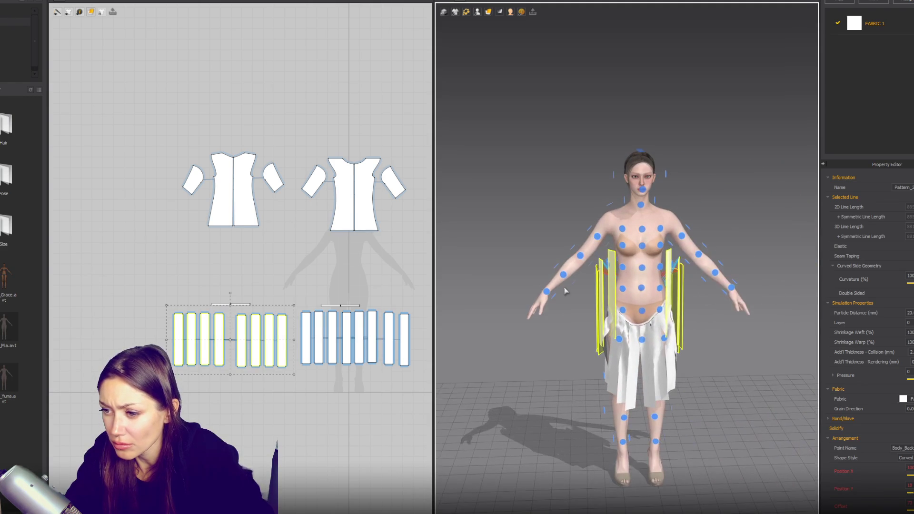
# Arrange the strip group at the front and back waist points and simulate the drape
pyautogui.scroll(4, 289, 304)
pyautogui.click(650, 329)
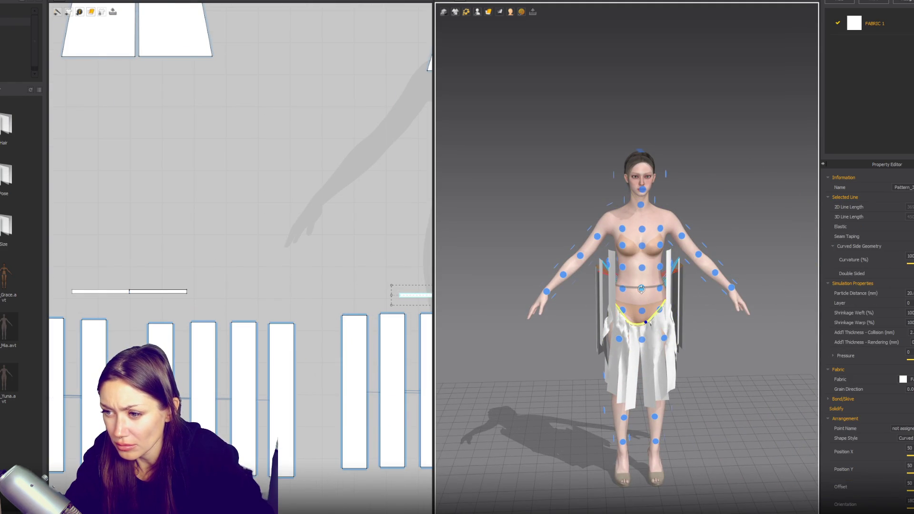
pyautogui.click(642, 289)
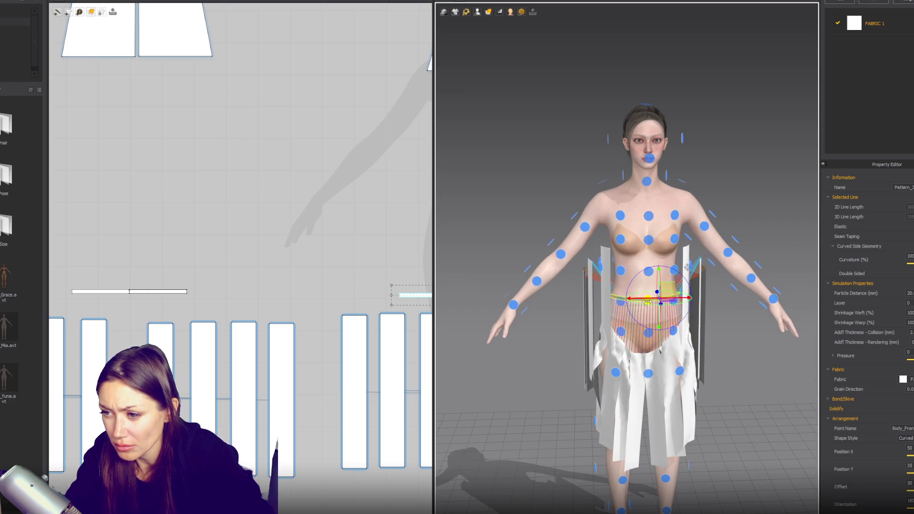
pyautogui.moveTo(643, 295); pyautogui.dragTo(792, 342, button='right')
pyautogui.click(667, 297)
pyautogui.moveTo(669, 299)
pyautogui.mouseDown(button='right')
pyautogui.moveTo(641, 306)
pyautogui.moveTo(605, 278)
pyautogui.mouseUp(button='right')
pyautogui.press('space')
pyautogui.scroll(-3, 305, 305)
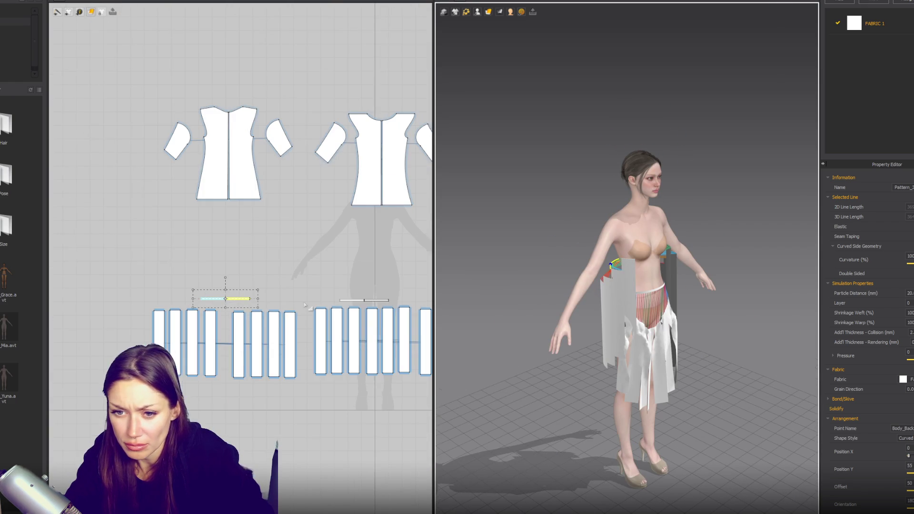
# Simulate the strips around the waist and test-pull skirt strips in the 3D view
pyautogui.keyDown('shift'); pyautogui.click(353, 300); pyautogui.keyUp('shift')
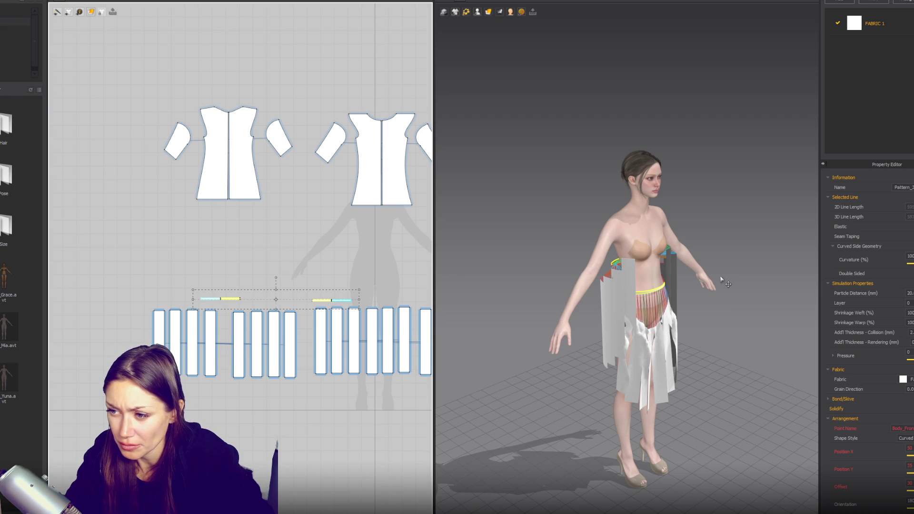
pyautogui.press('space')
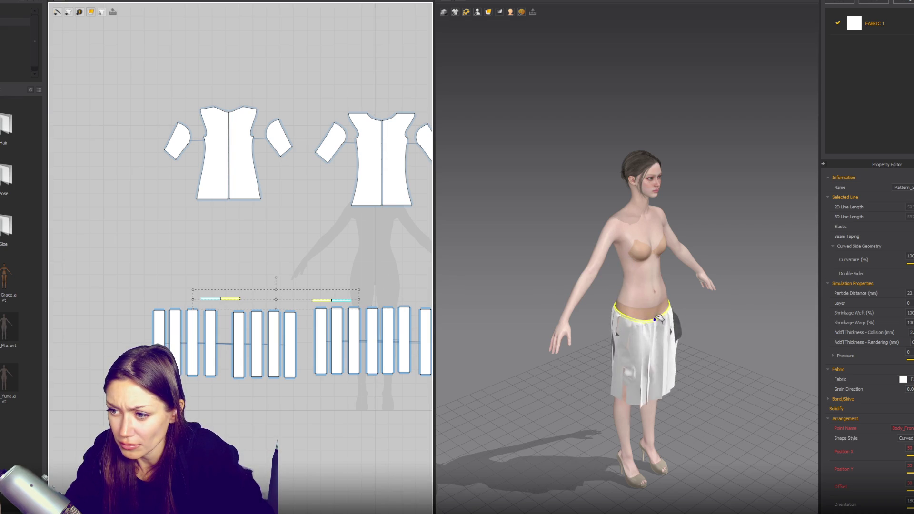
pyautogui.click(626, 268)
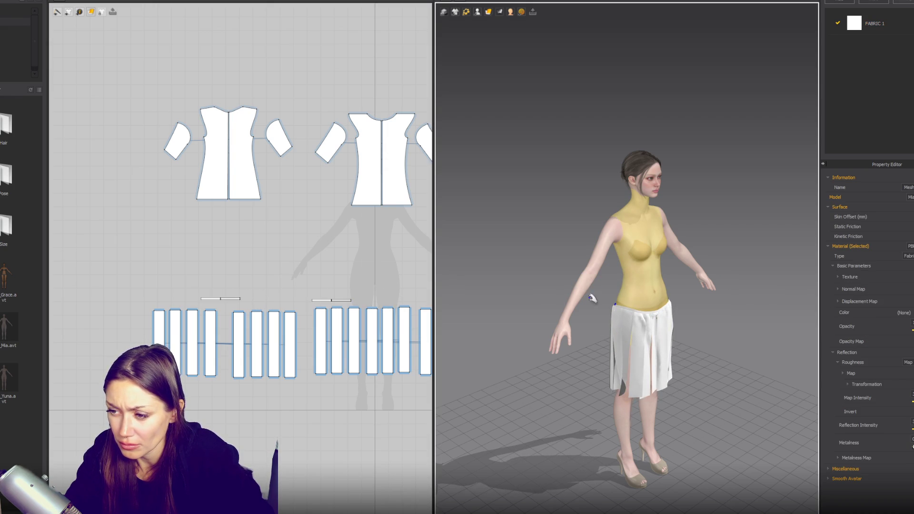
pyautogui.scroll(3, 228, 305)
pyautogui.scroll(-3, 229, 304)
pyautogui.moveTo(358, 252); pyautogui.dragTo(147, 284)
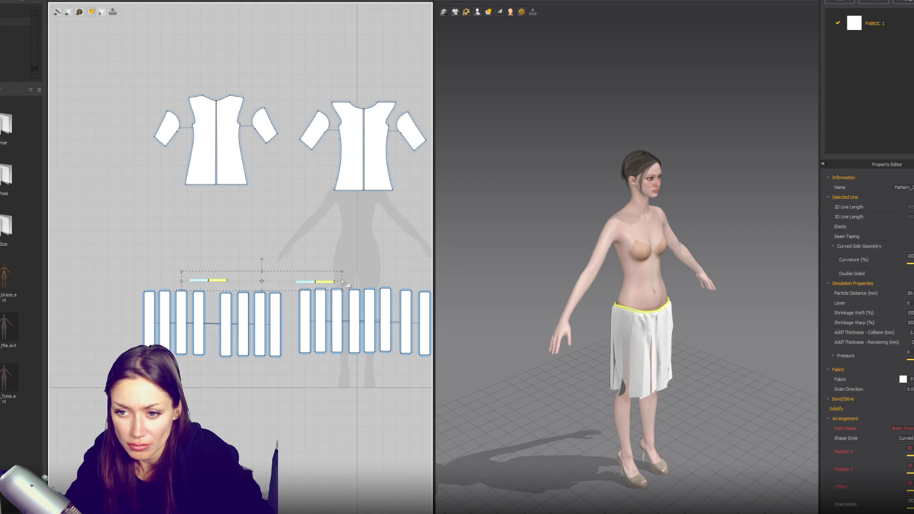
pyautogui.click(669, 314)
pyautogui.moveTo(619, 328); pyautogui.dragTo(637, 259)
pyautogui.moveTo(615, 307); pyautogui.dragTo(549, 319)
# Move both waistband pieces up just below the shirt patterns in the 2D layout
pyautogui.moveTo(172, 270); pyautogui.dragTo(351, 288)
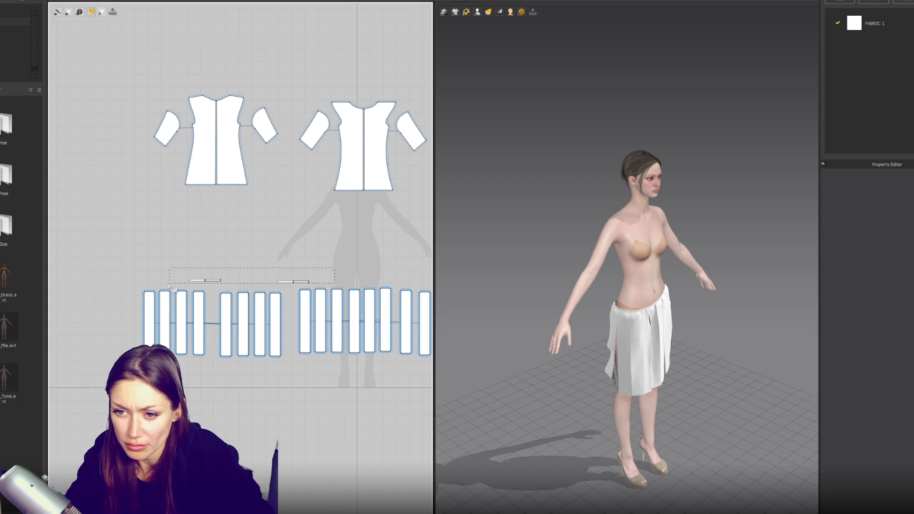
pyautogui.moveTo(288, 283); pyautogui.dragTo(367, 207)
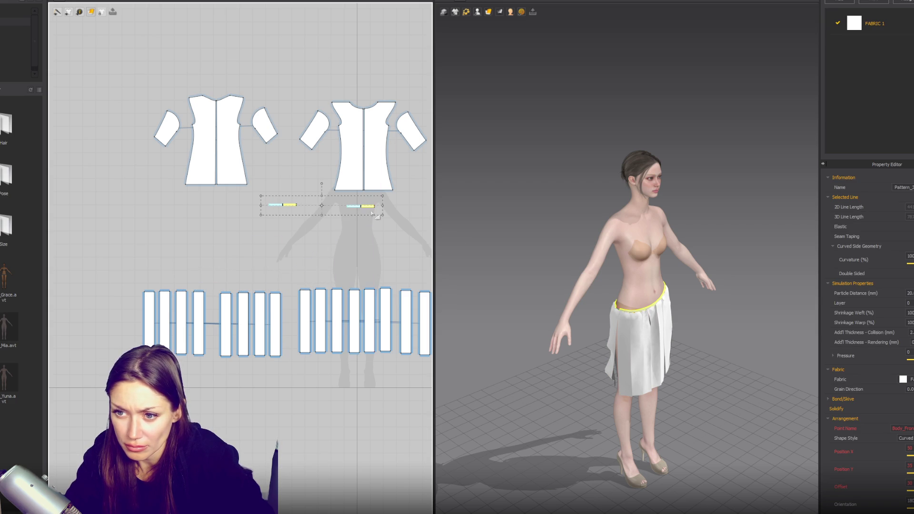
pyautogui.click(628, 309)
pyautogui.moveTo(630, 279); pyautogui.dragTo(609, 299, button='right')
pyautogui.click(609, 299)
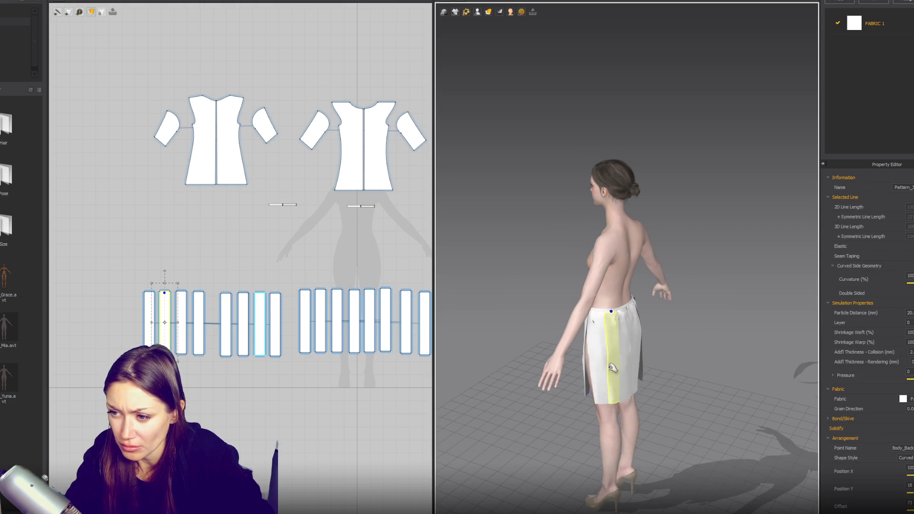
pyautogui.click(676, 374)
pyautogui.moveTo(676, 373); pyautogui.dragTo(728, 367, button='right')
pyautogui.scroll(4, 713, 359)
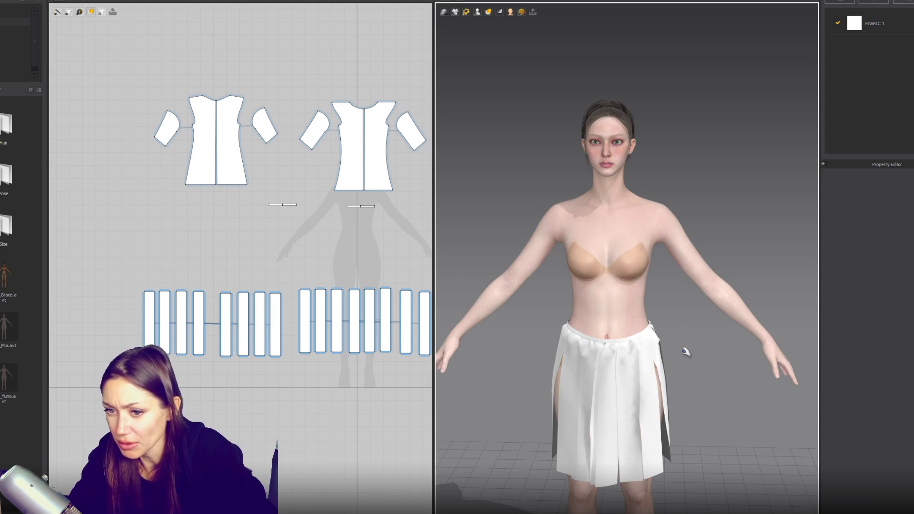
pyautogui.scroll(2, 191, 349)
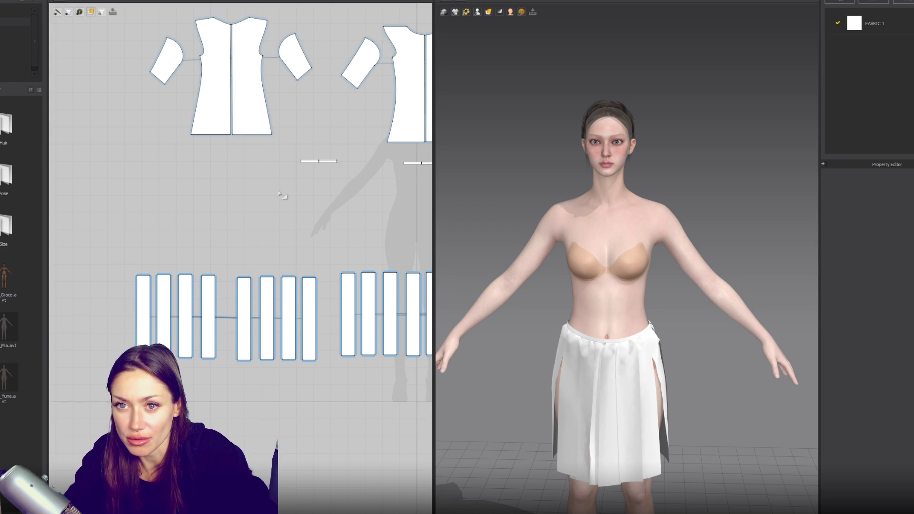
# Drag a right-side skirt pleat outward, away from the avatar's hip
pyautogui.moveTo(661, 399); pyautogui.dragTo(719, 404)
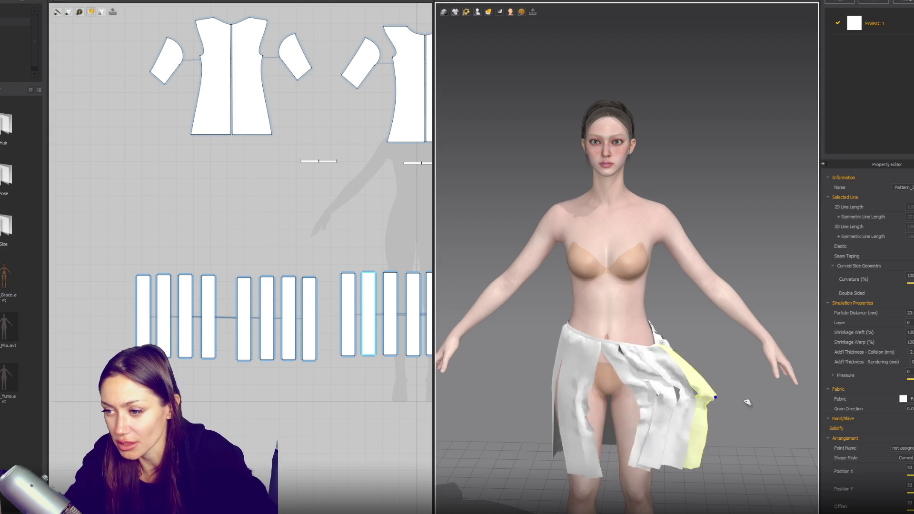
# Pull a left-side skirt pleat downward so it resettles lower on the hip
pyautogui.click(605, 372)
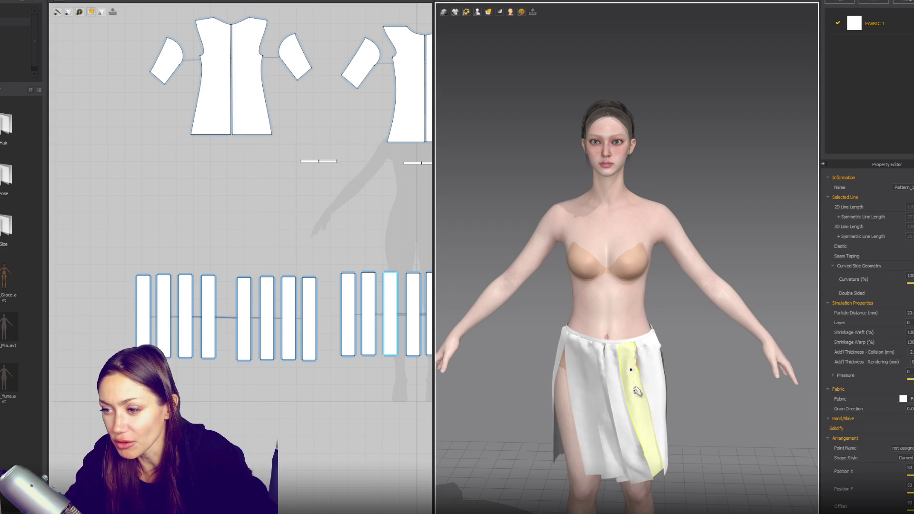
pyautogui.moveTo(633, 409)
pyautogui.mouseDown(button='right')
pyautogui.moveTo(646, 341)
pyautogui.moveTo(595, 404)
pyautogui.moveTo(613, 428)
pyautogui.mouseUp(button='right')
pyautogui.click(595, 405)
pyautogui.moveTo(613, 429)
pyautogui.mouseDown()
pyautogui.moveTo(647, 435)
pyautogui.moveTo(617, 495)
pyautogui.moveTo(633, 476)
pyautogui.moveTo(671, 481)
pyautogui.moveTo(599, 501)
pyautogui.moveTo(633, 471)
pyautogui.moveTo(608, 472)
pyautogui.mouseUp()
pyautogui.scroll(2, 608, 472)
# Orbit to the avatar's back and select a back skirt panel and the waistband
pyautogui.moveTo(608, 472)
pyautogui.mouseDown(button='right')
pyautogui.moveTo(716, 257)
pyautogui.moveTo(718, 362)
pyautogui.mouseUp(button='right')
pyautogui.click(720, 382)
pyautogui.click(704, 262)
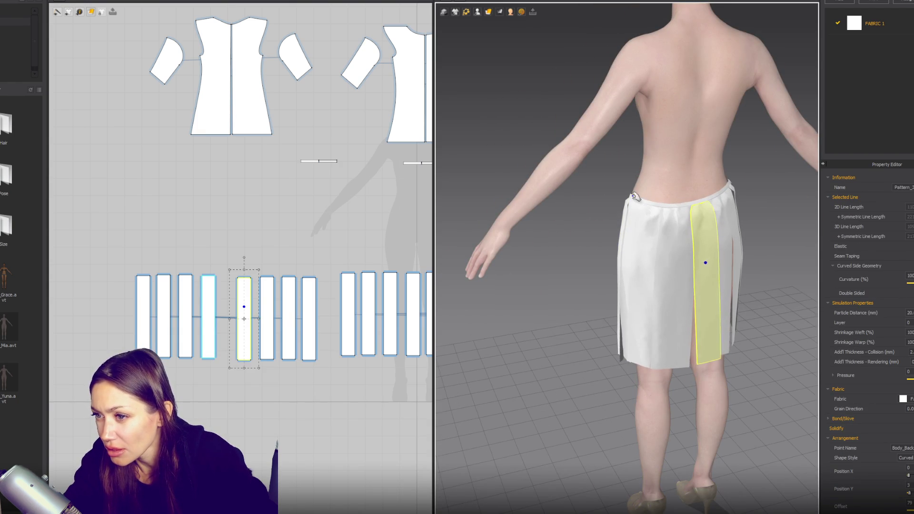
pyautogui.click(637, 166)
# Pull a front skirt strip round to the right hip, then select both waistband pieces
pyautogui.moveTo(673, 296)
pyautogui.mouseDown(button='right')
pyautogui.moveTo(690, 295)
pyautogui.moveTo(649, 259)
pyautogui.mouseUp(button='right')
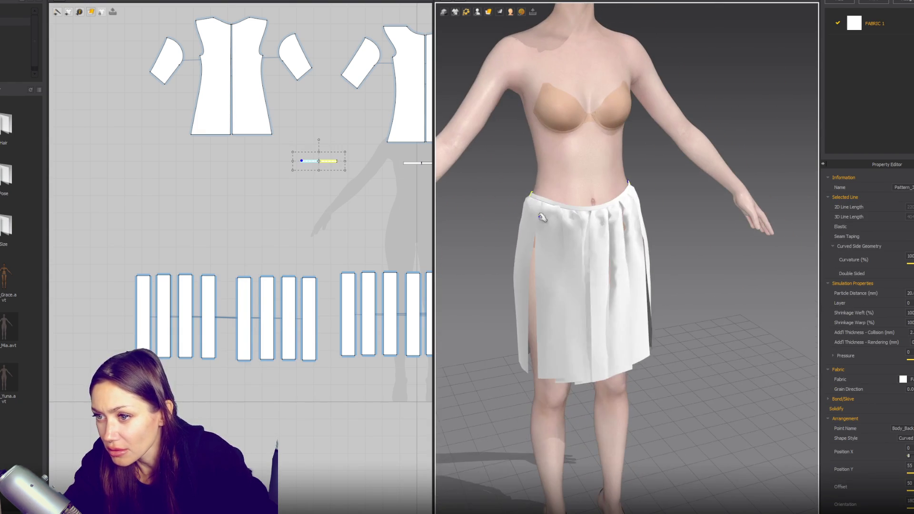
pyautogui.click(525, 278)
pyautogui.moveTo(525, 278)
pyautogui.mouseDown()
pyautogui.moveTo(644, 208)
pyautogui.moveTo(679, 266)
pyautogui.moveTo(637, 177)
pyautogui.mouseUp()
pyautogui.moveTo(362, 214); pyautogui.dragTo(274, 242, button='right')
pyautogui.moveTo(375, 174); pyautogui.dragTo(136, 232)
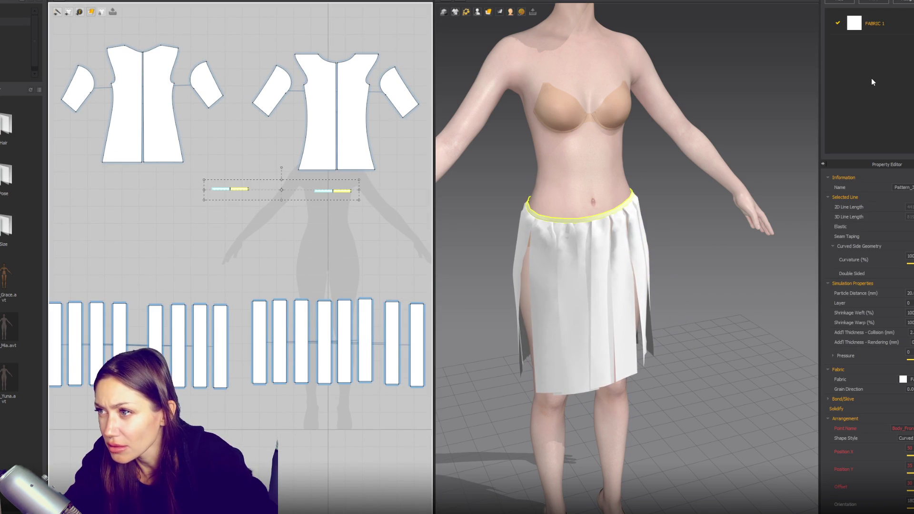
# Add a new fabric and name it Skirt Belt
pyautogui.click(850, 2)
pyautogui.doubleClick(873, 46)
pyautogui.write('Skirt-ae')
pyautogui.press('Return')
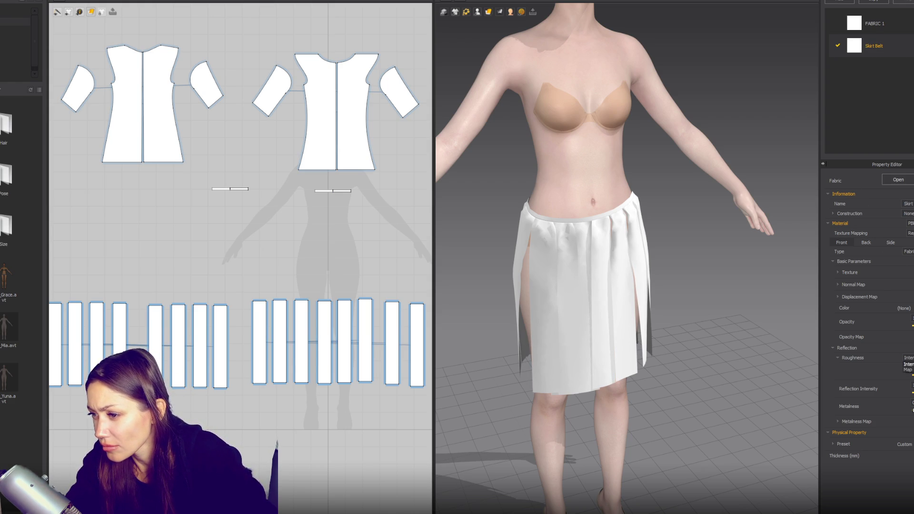
# Apply the Nylon_Canvas physical preset to Skirt Belt and check the waistband
pyautogui.click(903, 444)
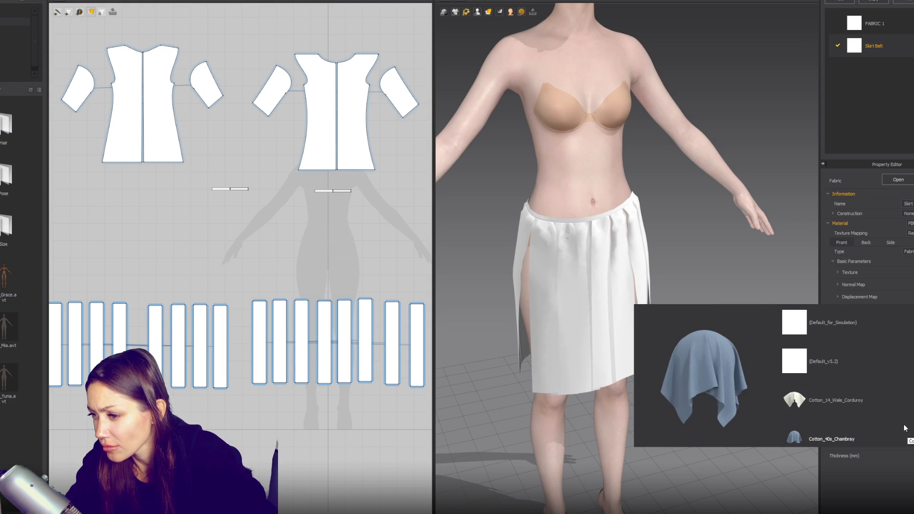
pyautogui.scroll(-8, 897, 396)
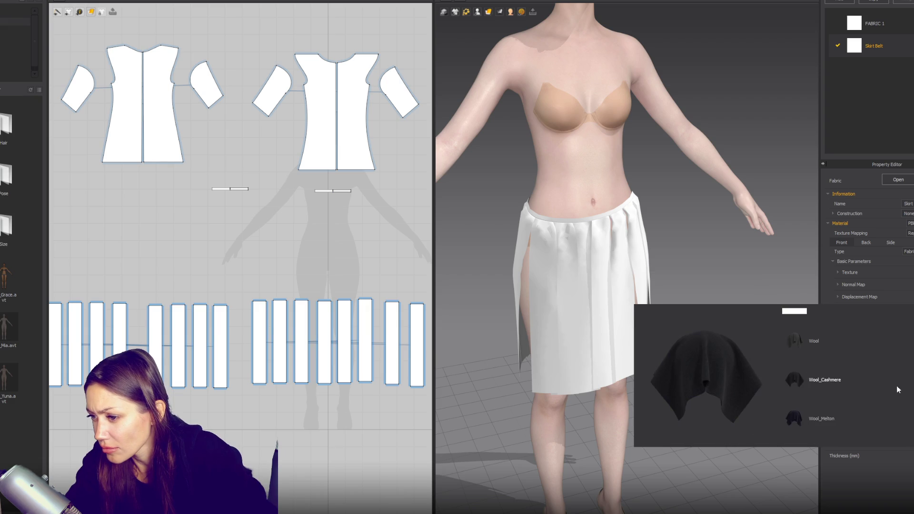
pyautogui.scroll(3, 889, 384)
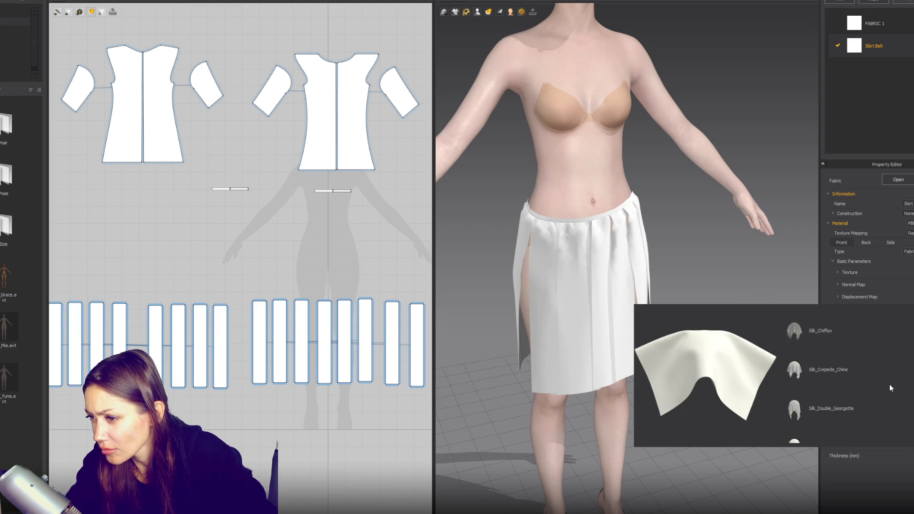
pyautogui.scroll(3, 889, 385)
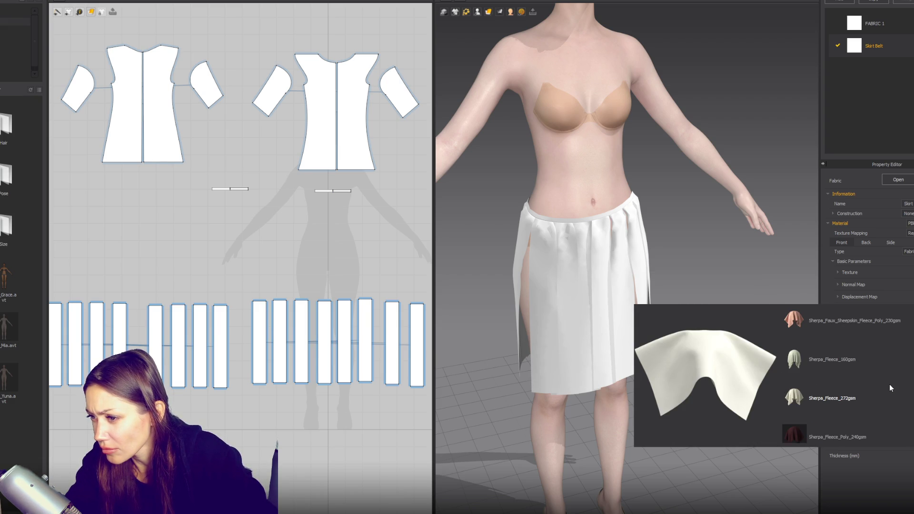
pyautogui.scroll(3, 867, 402)
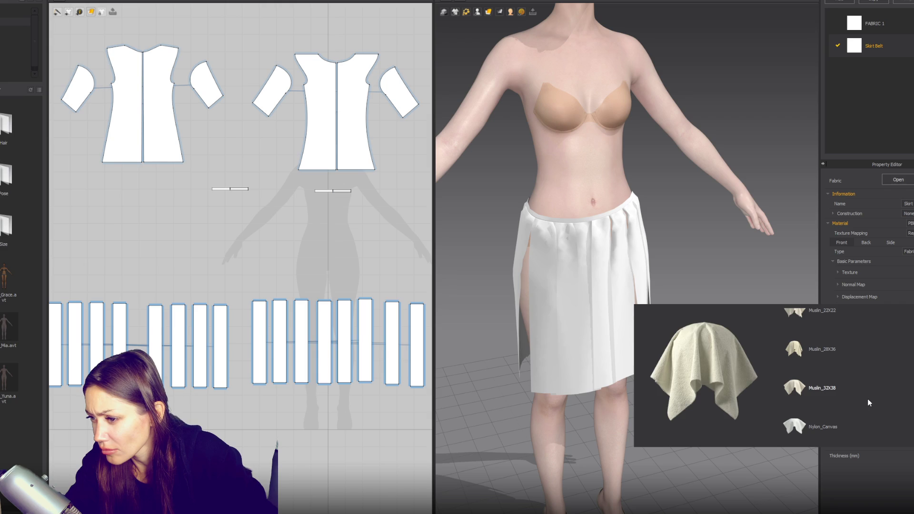
pyautogui.click(859, 418)
pyautogui.click(655, 230)
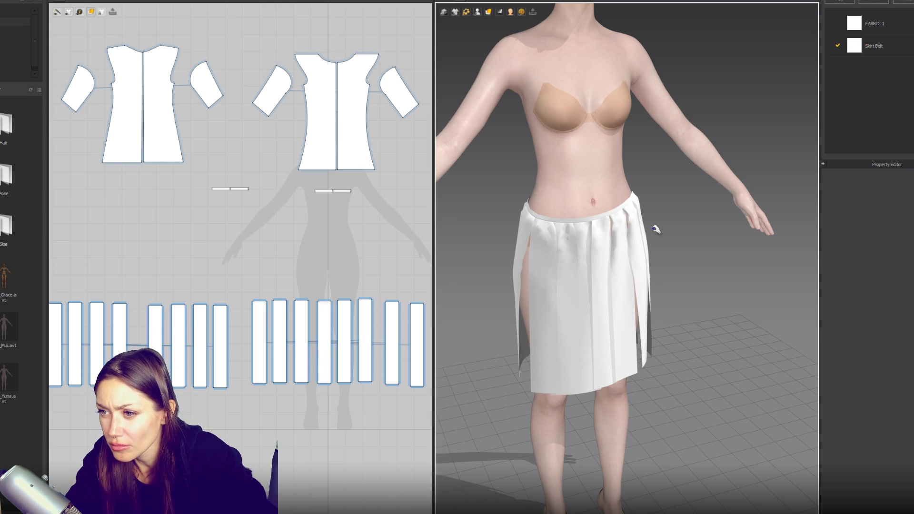
pyautogui.click(567, 220)
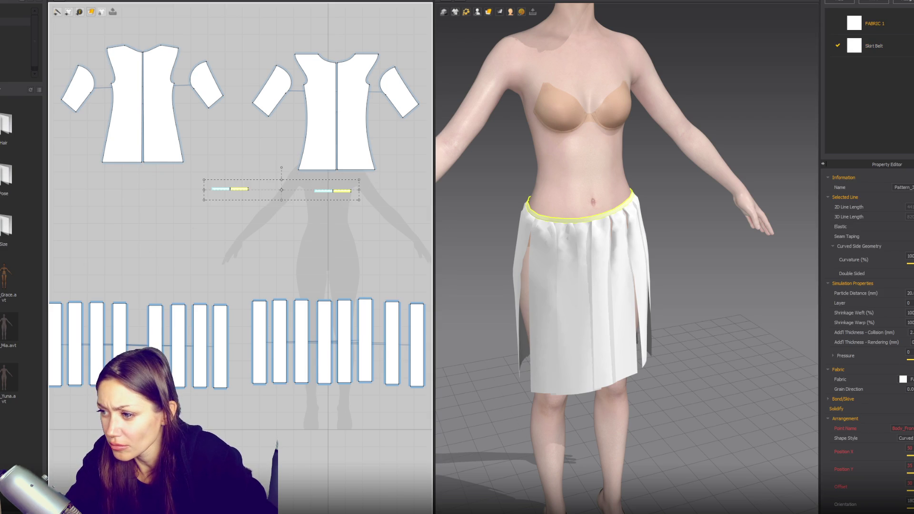
pyautogui.click(751, 288)
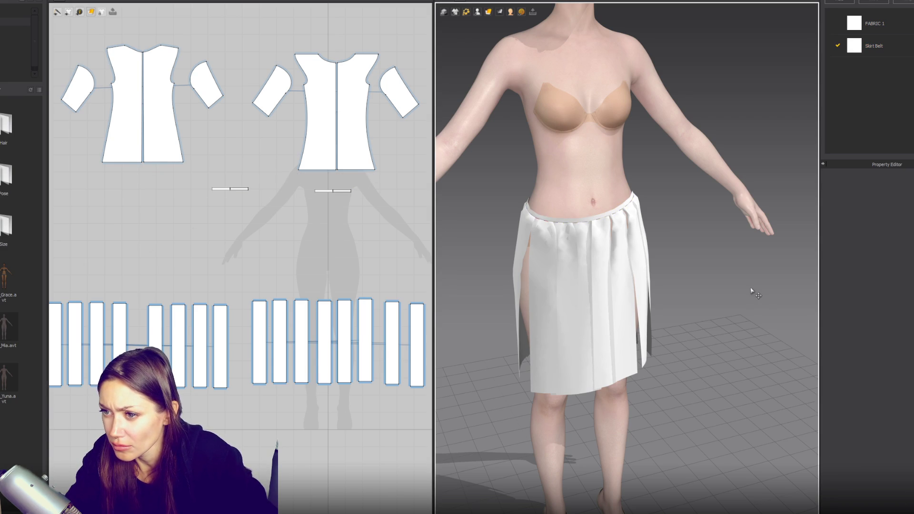
# Simulate and pull a left skirt panel across the avatar's back
pyautogui.press('space')
pyautogui.click(509, 240)
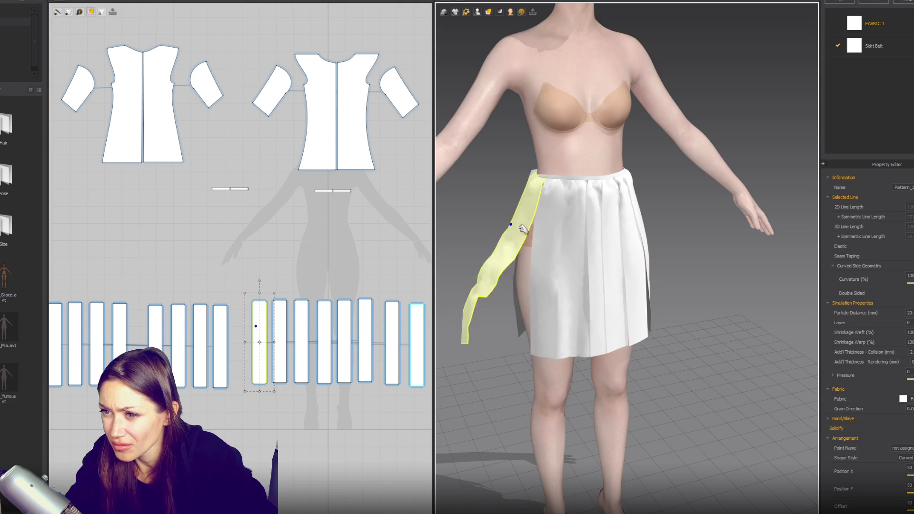
pyautogui.click(638, 267)
pyautogui.click(598, 343)
pyautogui.moveTo(597, 343)
pyautogui.mouseDown(button='right')
pyautogui.moveTo(778, 285)
pyautogui.moveTo(626, 266)
pyautogui.mouseUp(button='right')
pyautogui.moveTo(541, 244); pyautogui.dragTo(655, 379)
# Widen both belt pieces, then shift a skirt panel onto the right hip in front view
pyautogui.moveTo(362, 178); pyautogui.dragTo(193, 230)
pyautogui.moveTo(359, 190); pyautogui.dragTo(419, 186)
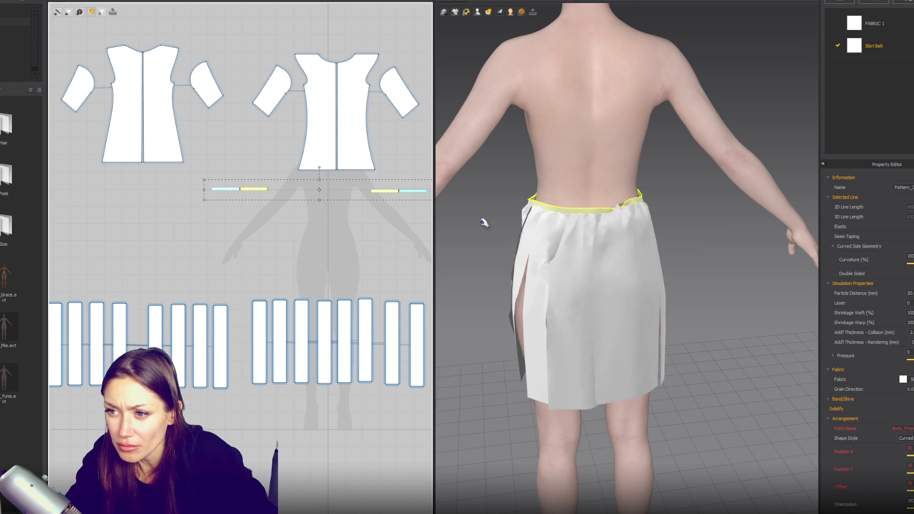
pyautogui.click(633, 317)
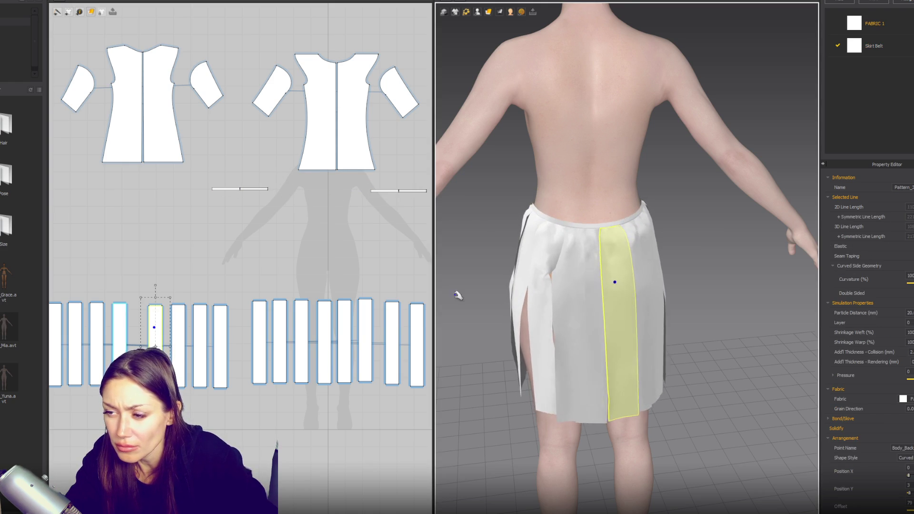
pyautogui.press('2')
pyautogui.moveTo(653, 355)
pyautogui.mouseDown()
pyautogui.moveTo(563, 261)
pyautogui.moveTo(619, 238)
pyautogui.moveTo(699, 363)
pyautogui.mouseUp()
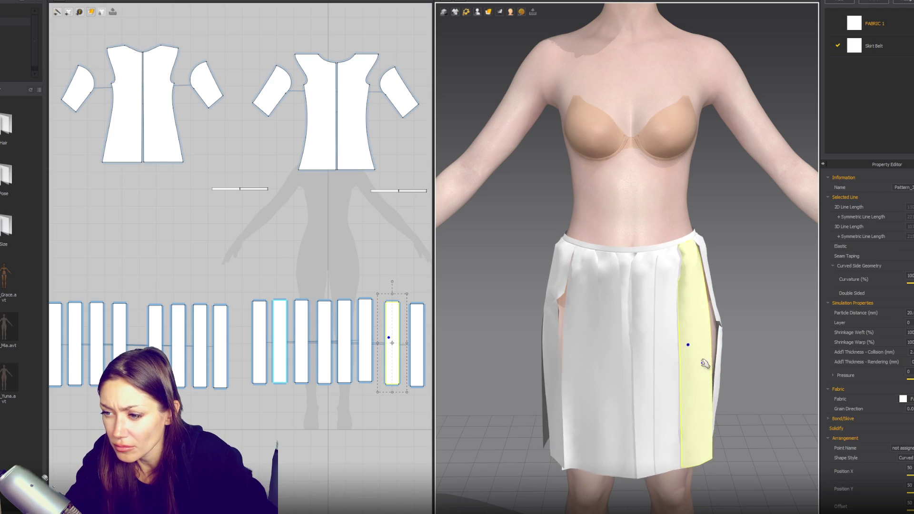
pyautogui.moveTo(629, 401)
pyautogui.mouseDown()
pyautogui.moveTo(595, 367)
pyautogui.moveTo(697, 428)
pyautogui.moveTo(695, 408)
pyautogui.mouseUp()
# Move all skirt panels up in the 2D layout and add a new fabric, FABRIC 2
pyautogui.scroll(-1, 884, 362)
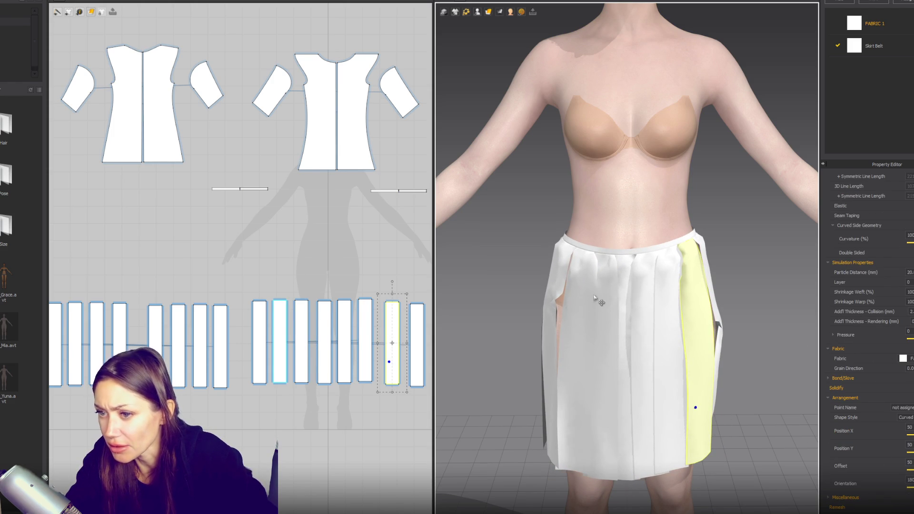
pyautogui.scroll(-5, 347, 361)
pyautogui.moveTo(196, 322); pyautogui.dragTo(401, 388)
pyautogui.moveTo(369, 355); pyautogui.dragTo(378, 338)
pyautogui.click(864, 2)
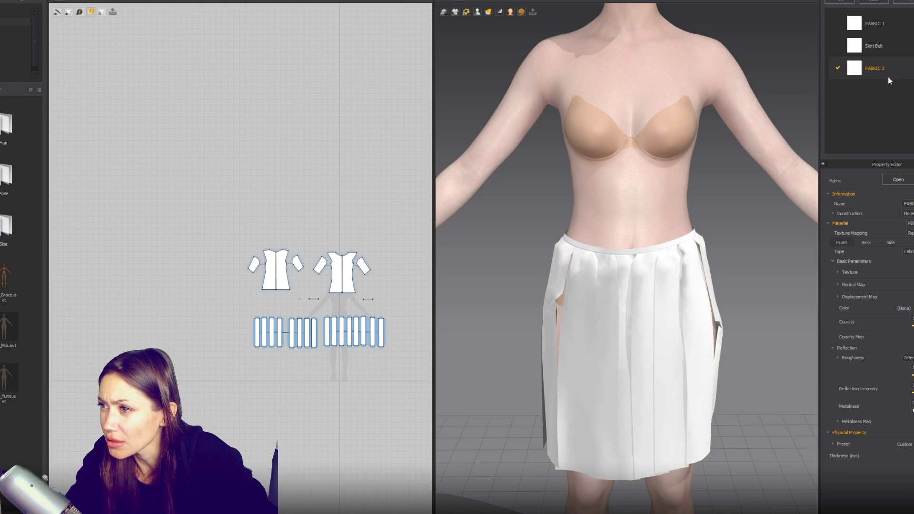
# Name the new fabric Skirt Main and rename the first fabric Shirt
pyautogui.write('Skirt Main')
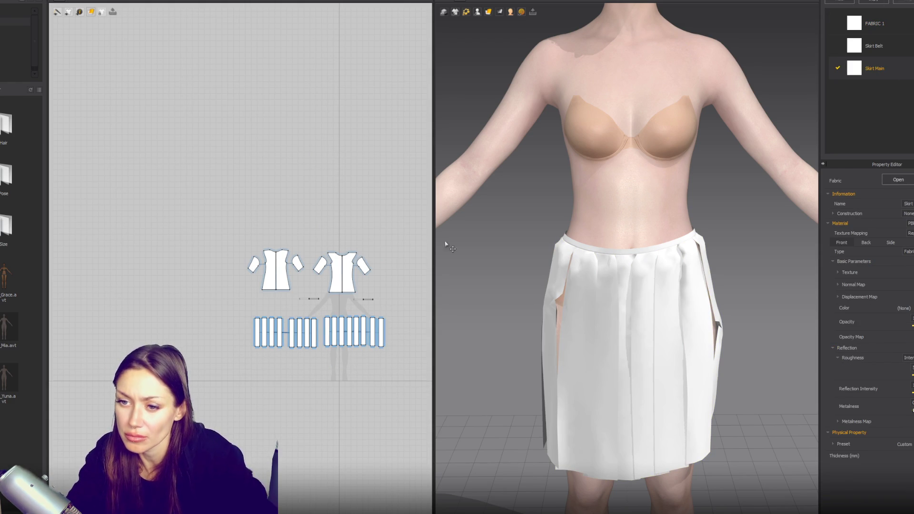
pyautogui.click(234, 231)
pyautogui.doubleClick(874, 24)
pyautogui.write('s')
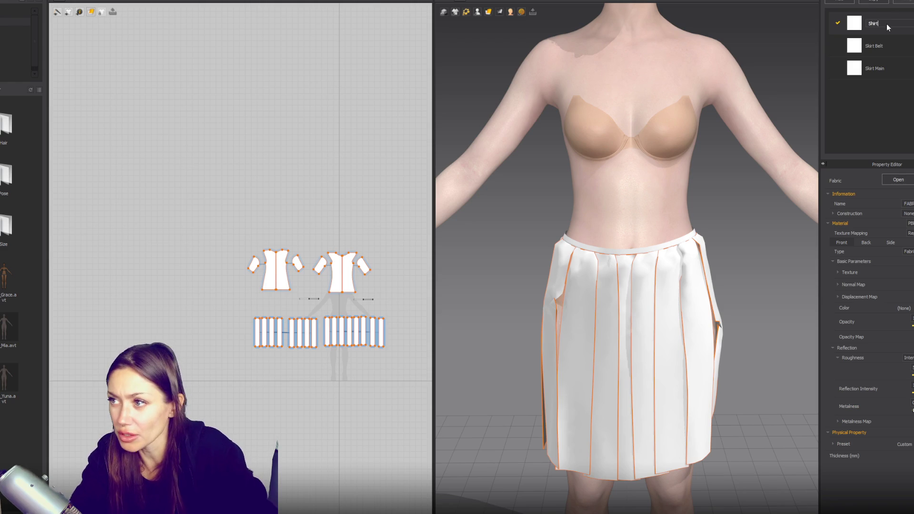
# Assign the Skirt Main fabric to all skirt pleat pieces and expand its physical properties
pyautogui.click(876, 69)
pyautogui.moveTo(190, 385); pyautogui.dragTo(428, 310)
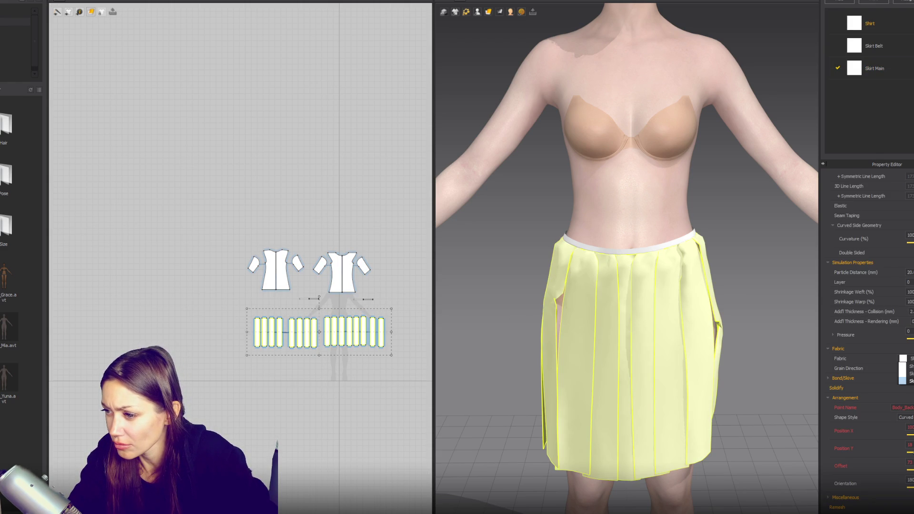
pyautogui.click(892, 160)
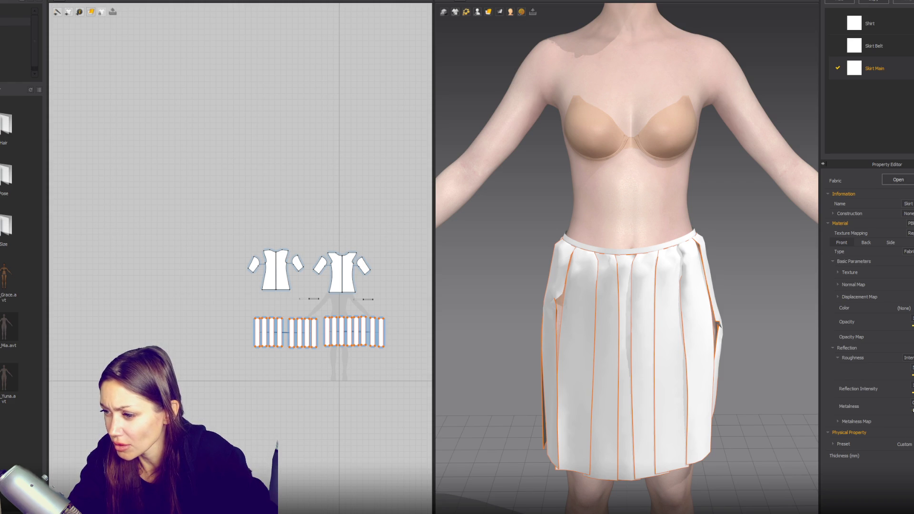
pyautogui.click(838, 444)
pyautogui.scroll(-5, 903, 378)
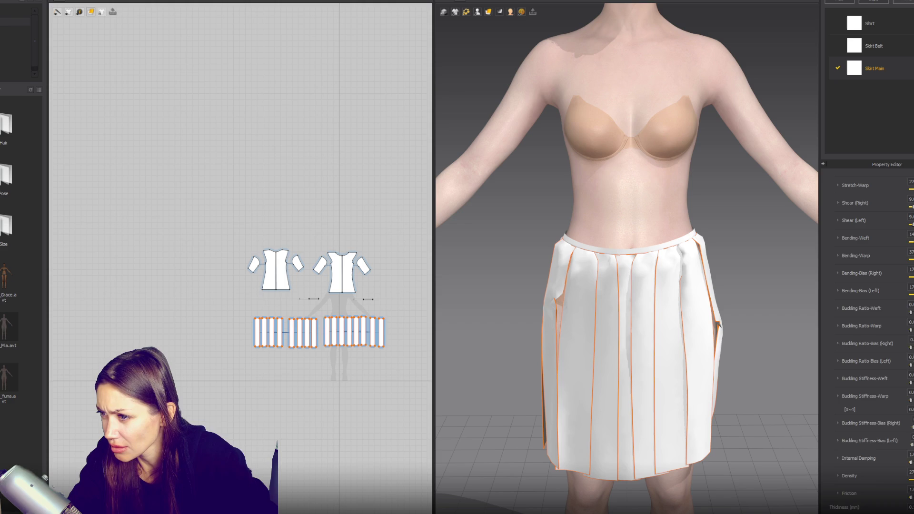
pyautogui.scroll(2, 871, 342)
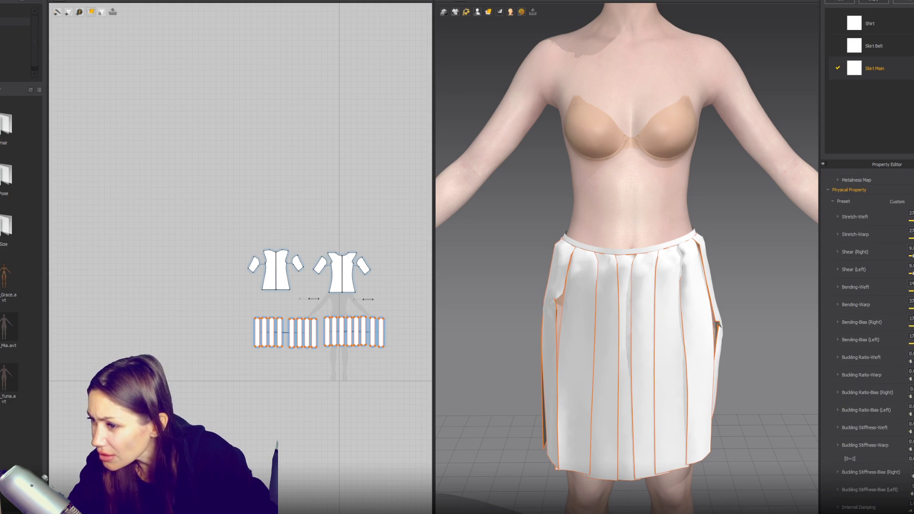
pyautogui.scroll(-2, 910, 414)
pyautogui.scroll(10, 883, 241)
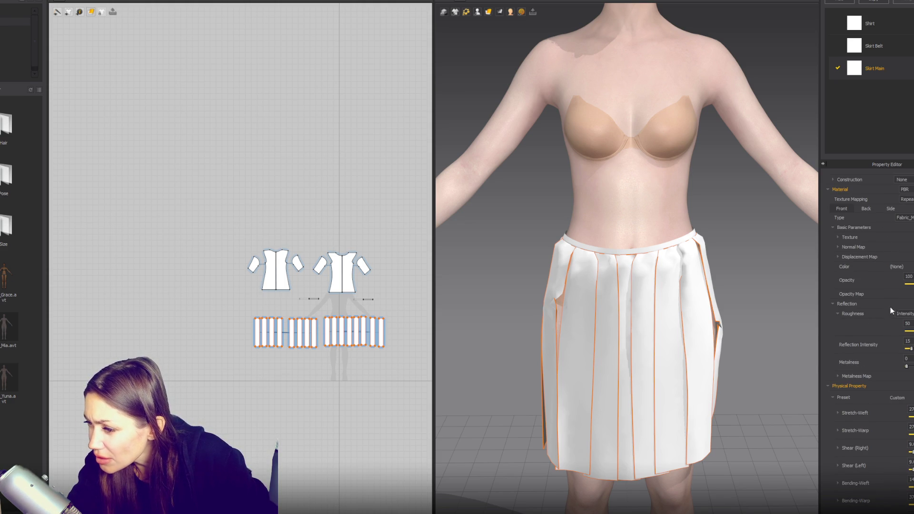
pyautogui.scroll(-10, 887, 377)
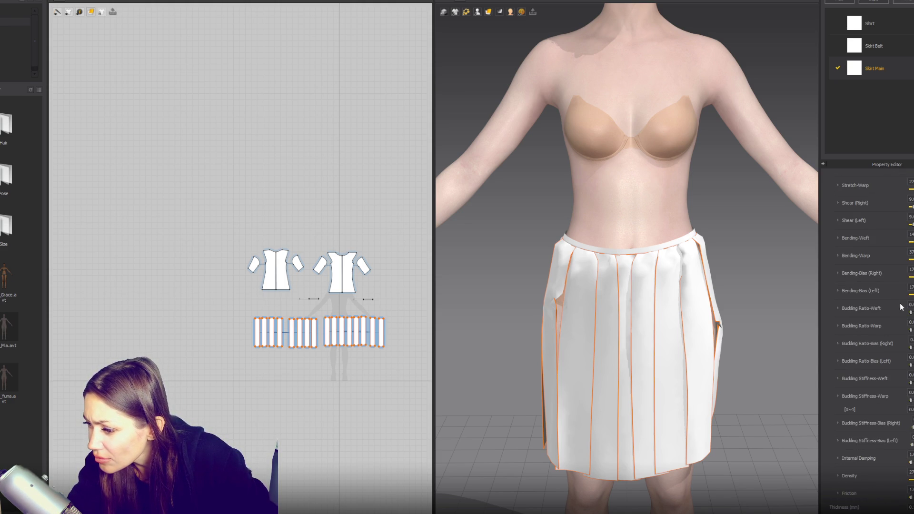
# Apply the Muslin_32X38 preset to the whole skirt and run the simulation
pyautogui.click(733, 224)
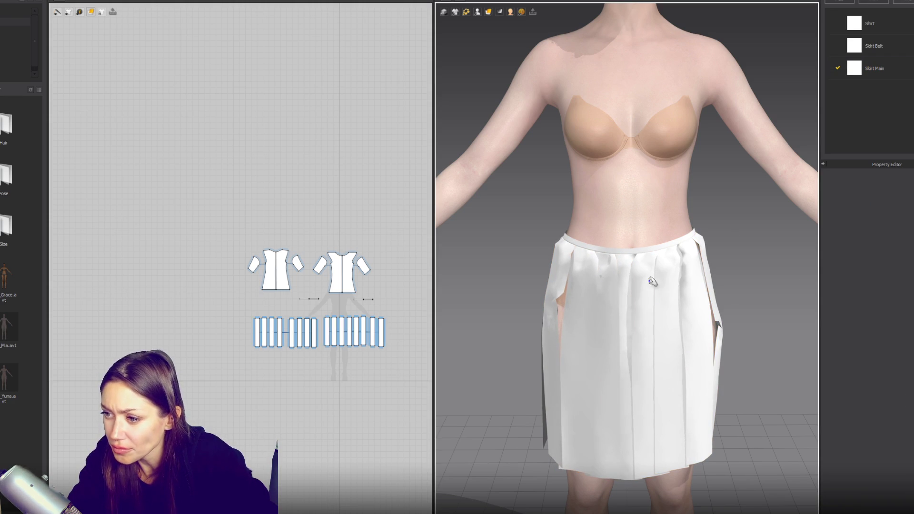
pyautogui.click(715, 314)
pyautogui.scroll(2, 882, 330)
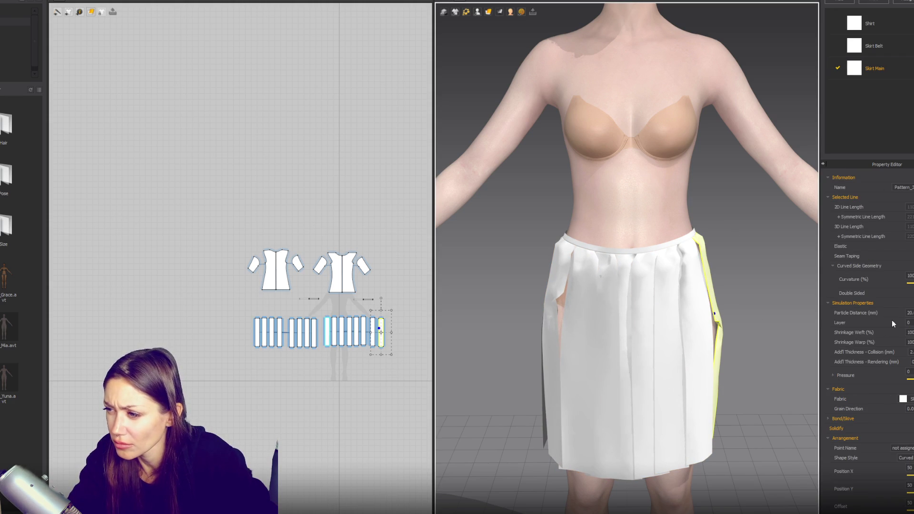
pyautogui.click(876, 68)
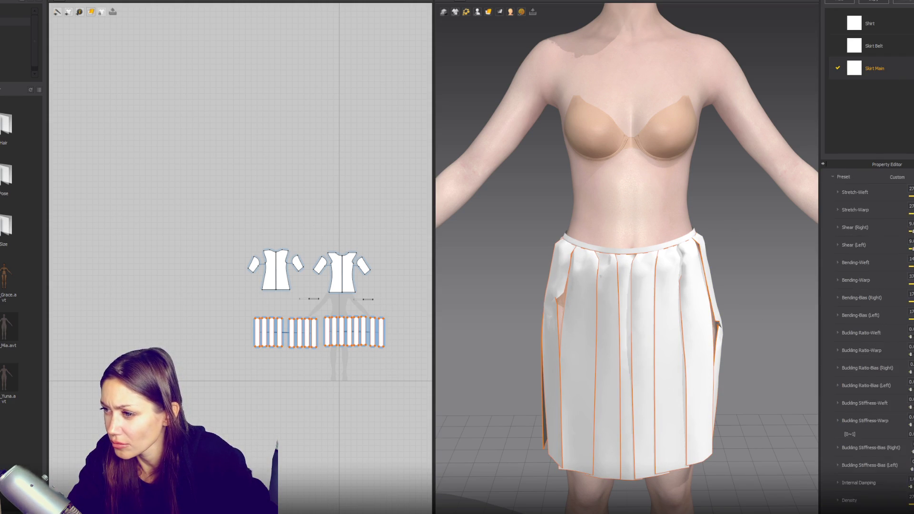
pyautogui.click(897, 300)
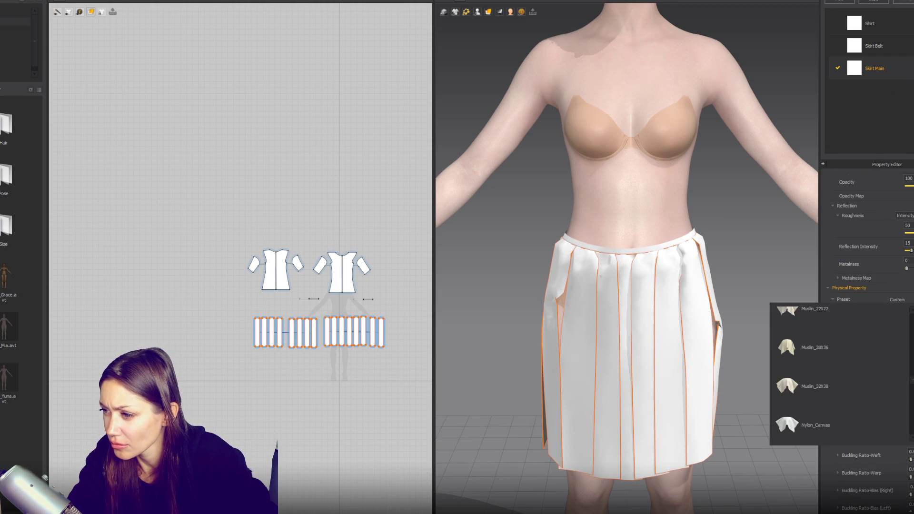
pyautogui.click(836, 375)
pyautogui.click(740, 228)
pyautogui.press('space')
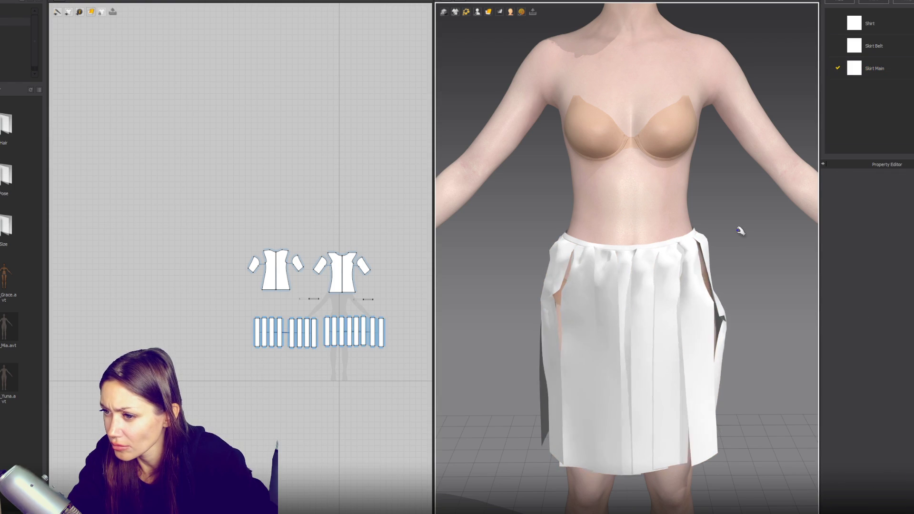
pyautogui.click(702, 347)
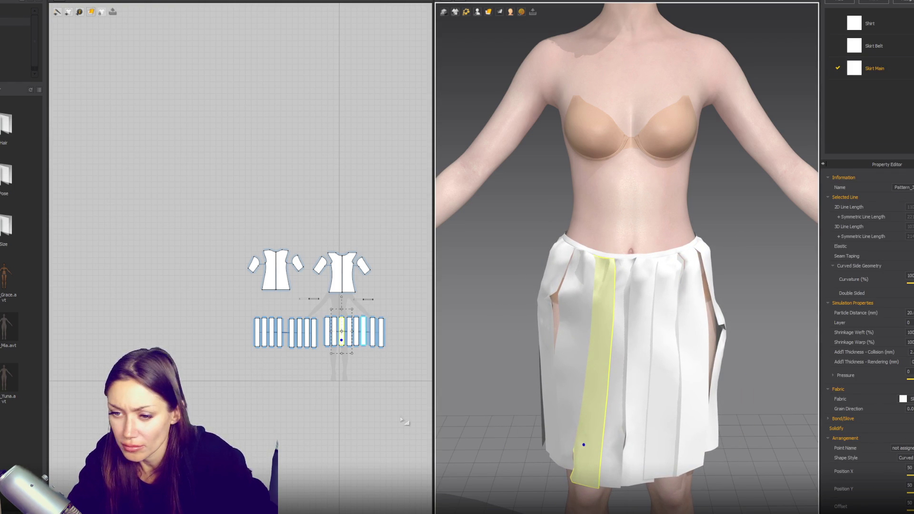
# Pan and orbit the views to inspect the shirt and a skirt strip at the avatar's side
pyautogui.scroll(5, 348, 385)
pyautogui.moveTo(348, 385); pyautogui.dragTo(470, 437, button='right')
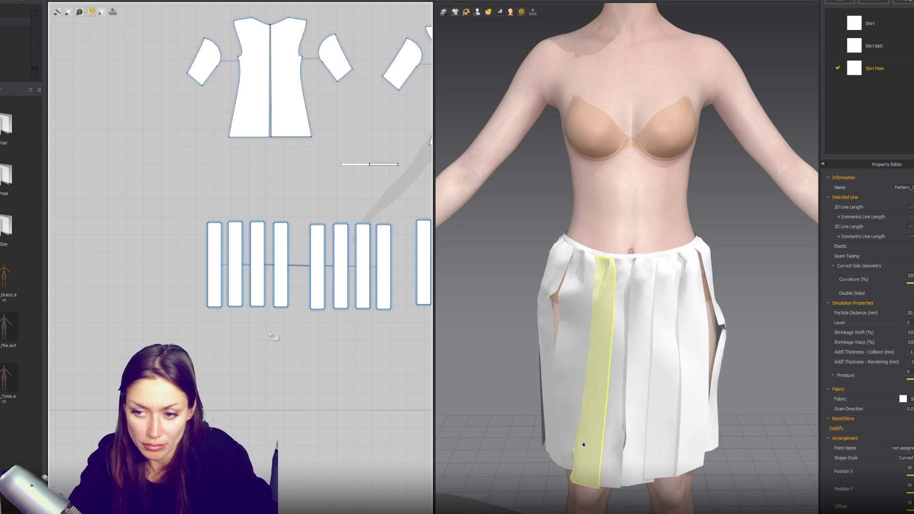
pyautogui.scroll(-10, 633, 75)
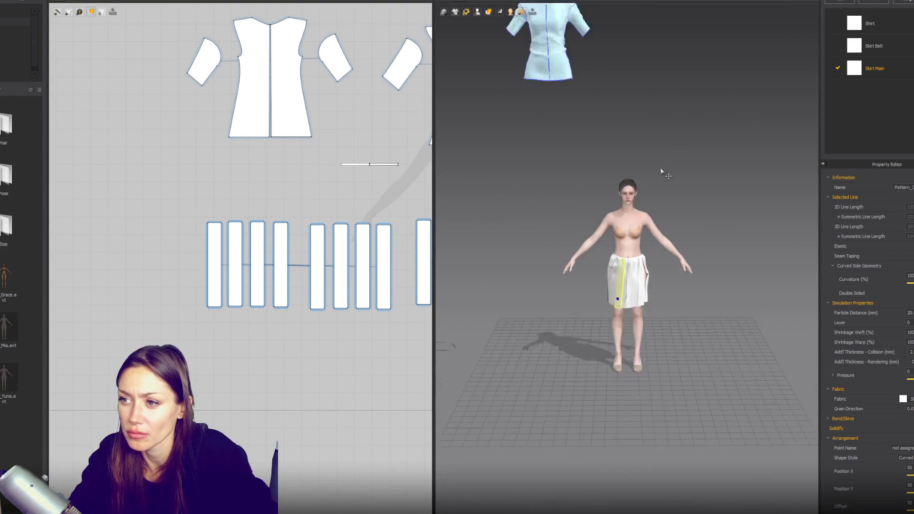
pyautogui.click(580, 129)
pyautogui.scroll(10, 579, 129)
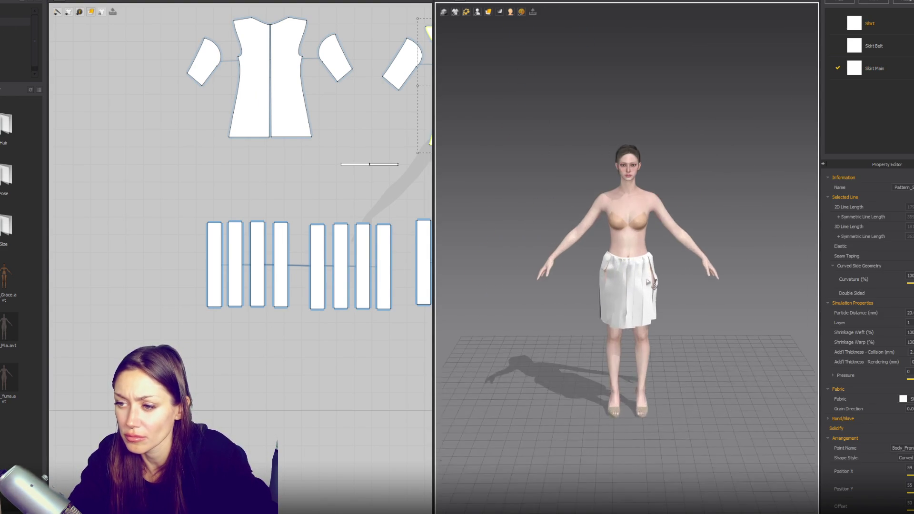
pyautogui.scroll(6, 660, 283)
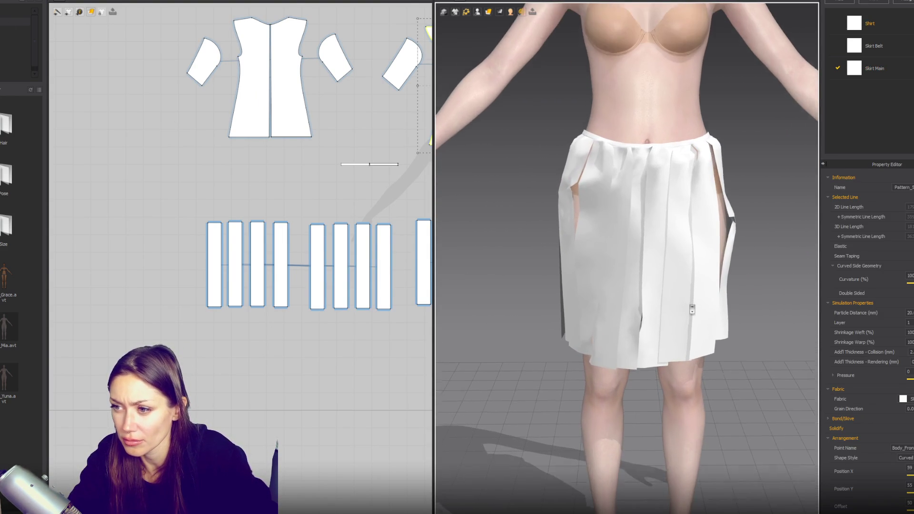
pyautogui.click(659, 283)
pyautogui.moveTo(673, 286)
pyautogui.mouseDown(button='right')
pyautogui.moveTo(638, 300)
pyautogui.moveTo(696, 291)
pyautogui.moveTo(619, 286)
pyautogui.mouseUp(button='right')
pyautogui.scroll(3, 657, 291)
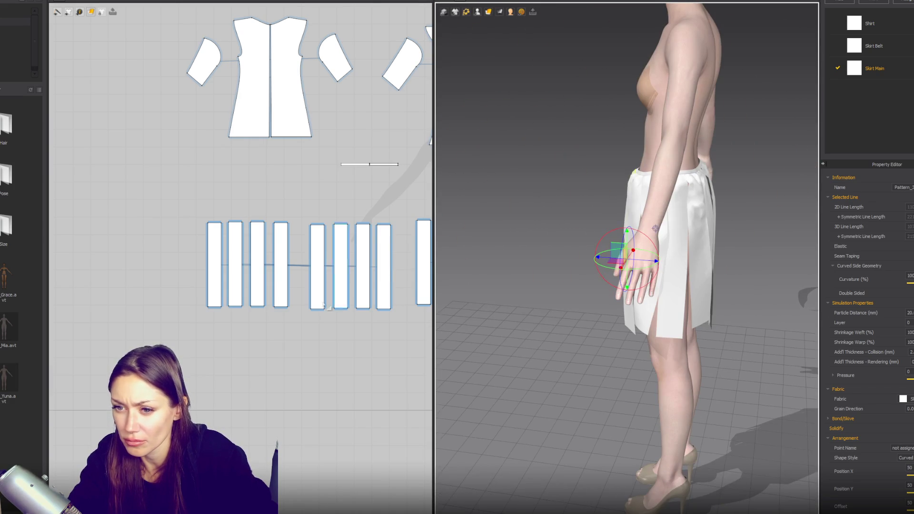
pyautogui.scroll(2, 352, 266)
pyautogui.scroll(-4, 352, 266)
# Move all eight skirt strips right, then shift the right-hand four further right
pyautogui.moveTo(132, 206); pyautogui.dragTo(356, 339)
pyautogui.moveTo(285, 298)
pyautogui.mouseDown()
pyautogui.moveTo(376, 300)
pyautogui.moveTo(361, 304)
pyautogui.mouseUp()
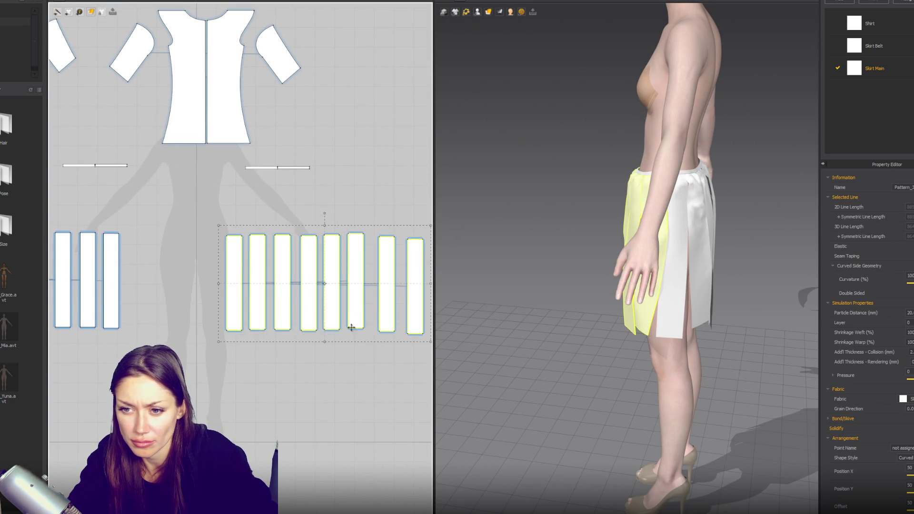
pyautogui.moveTo(362, 305); pyautogui.dragTo(262, 296, button='right')
pyautogui.click(389, 211)
pyautogui.moveTo(237, 339); pyautogui.dragTo(236, 339)
pyautogui.moveTo(258, 286); pyautogui.dragTo(299, 288)
pyautogui.click(262, 351)
pyautogui.click(93, 4)
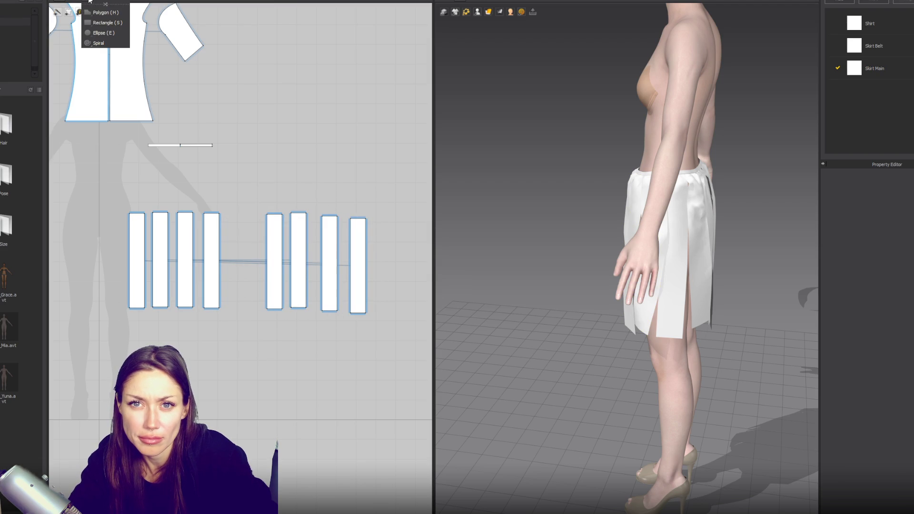
# Draw a trial polygon triangle below the strips, move it, then delete it
pyautogui.click(102, 21)
pyautogui.click(207, 332)
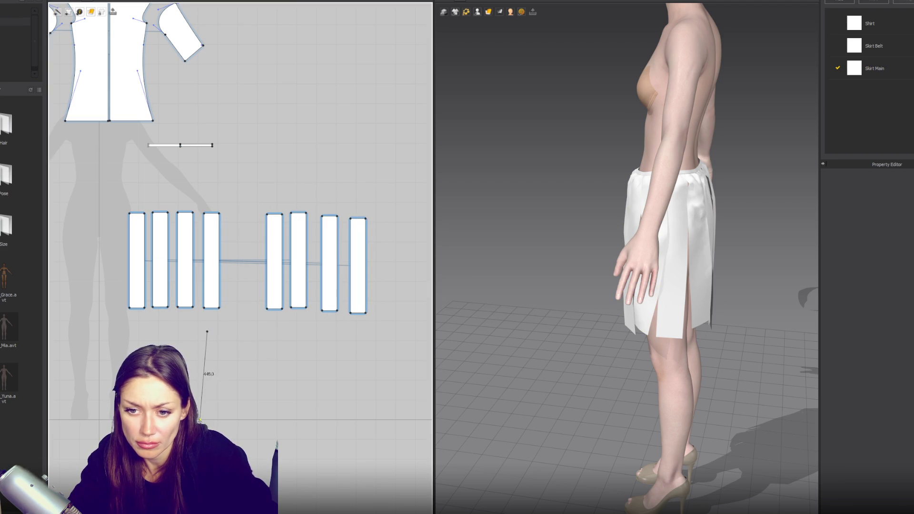
pyautogui.click(199, 418)
pyautogui.click(216, 427)
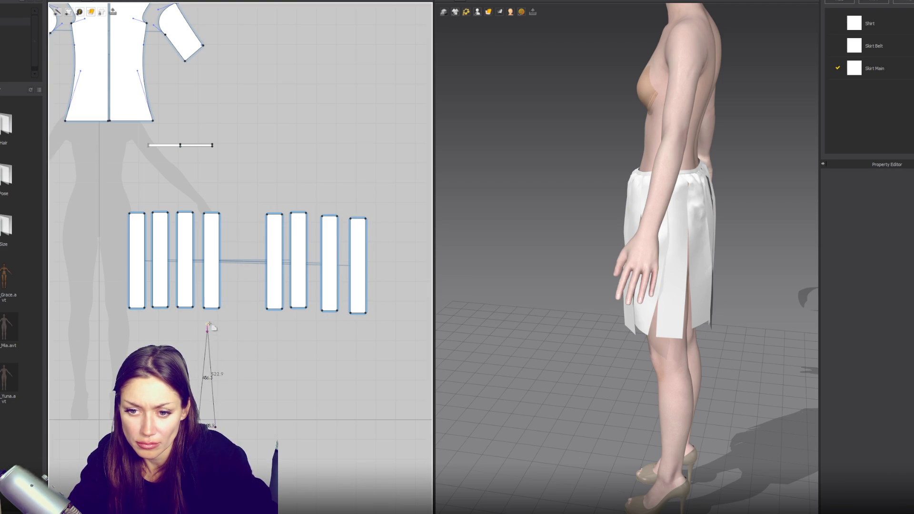
pyautogui.click(207, 332)
pyautogui.press('a')
pyautogui.moveTo(214, 337); pyautogui.dragTo(206, 351)
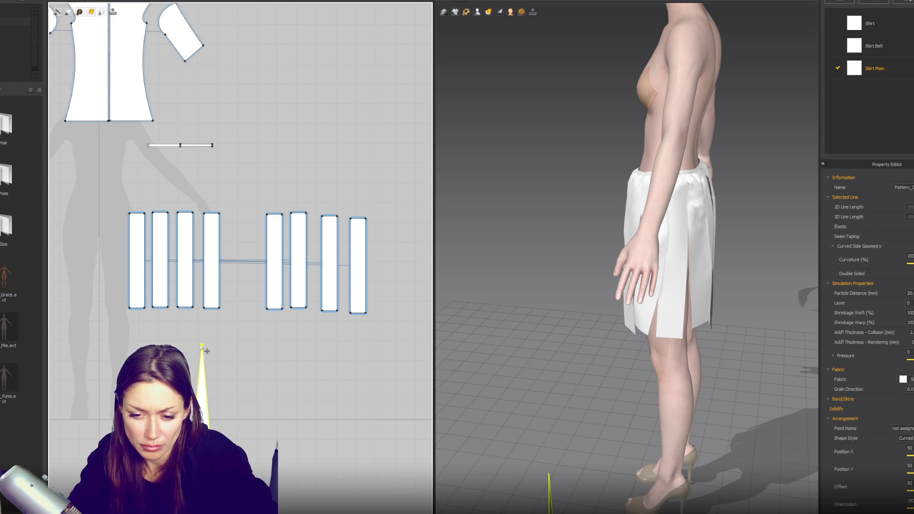
pyautogui.press('Delete')
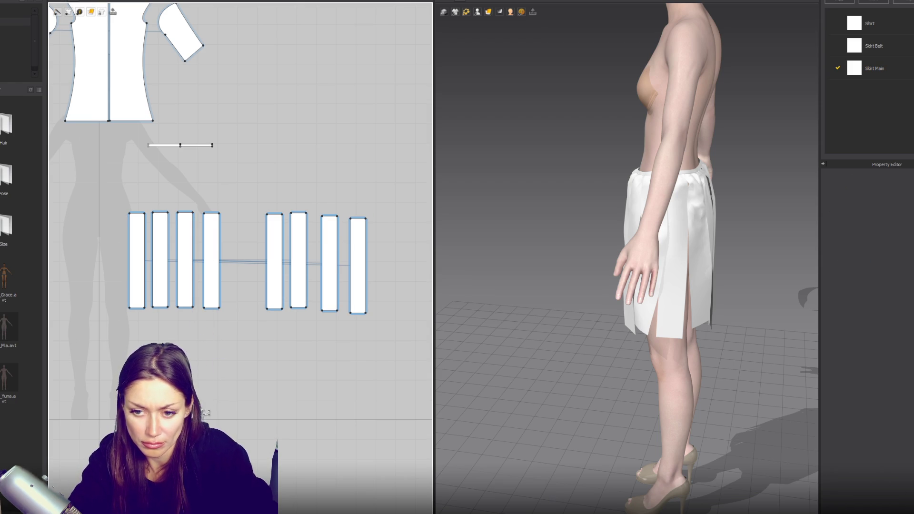
# Draw a narrow rectangle piece below the skirt strips and move it right
pyautogui.click(68, 11)
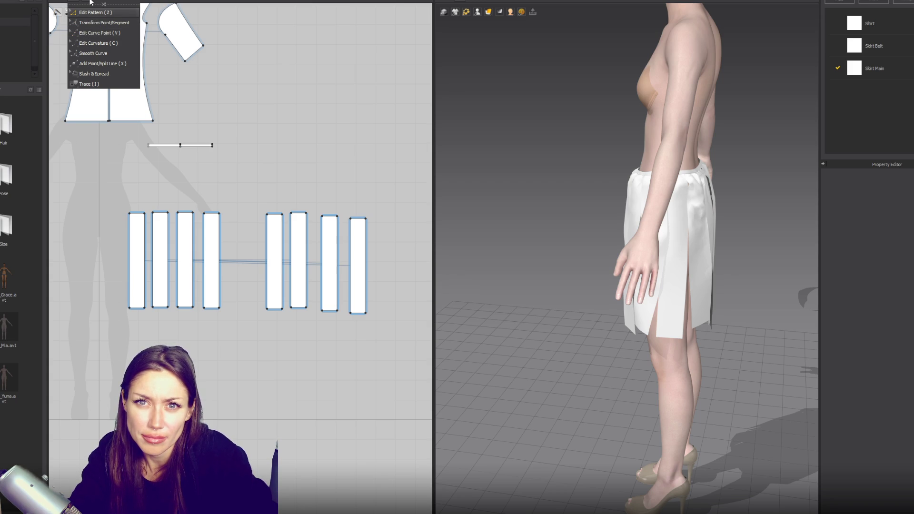
pyautogui.click(79, 12)
pyautogui.moveTo(204, 363)
pyautogui.mouseDown()
pyautogui.moveTo(227, 426)
pyautogui.moveTo(222, 443)
pyautogui.mouseUp()
pyautogui.press('a')
pyautogui.scroll(4, 222, 364)
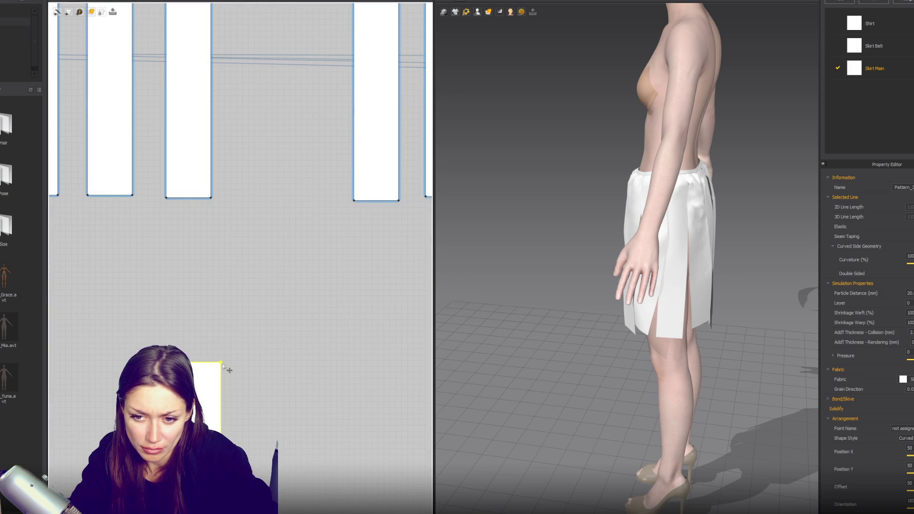
pyautogui.click(222, 364)
pyautogui.scroll(-3, 224, 362)
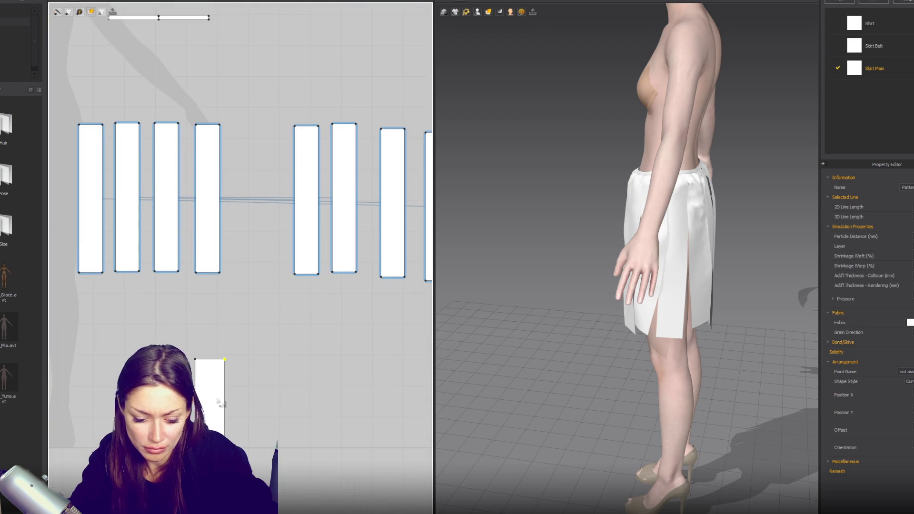
pyautogui.moveTo(213, 428); pyautogui.dragTo(247, 431)
# Unfold the rectangle symmetrically about its left edge and taper its top into a triangle
pyautogui.click(231, 410)
pyautogui.rightClick(232, 407)
pyautogui.click(295, 504)
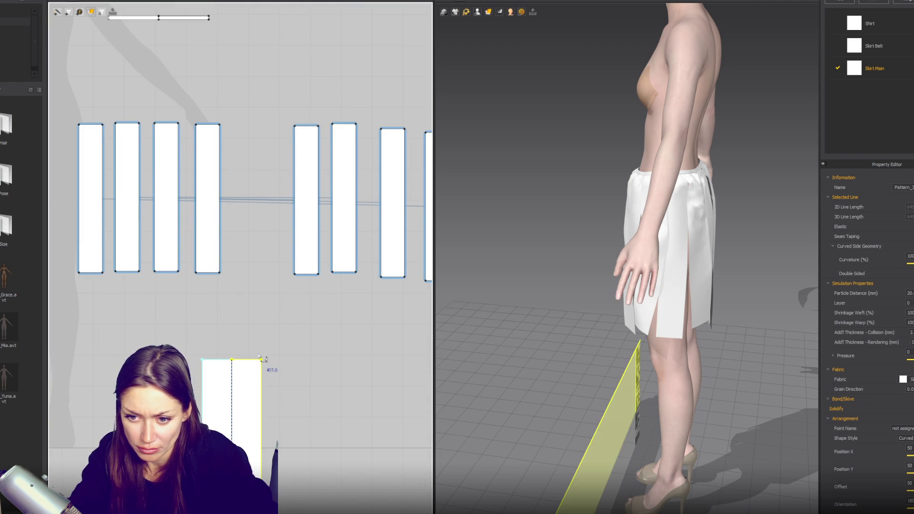
pyautogui.click(261, 361)
pyautogui.moveTo(253, 366); pyautogui.dragTo(240, 364)
pyautogui.click(441, 264)
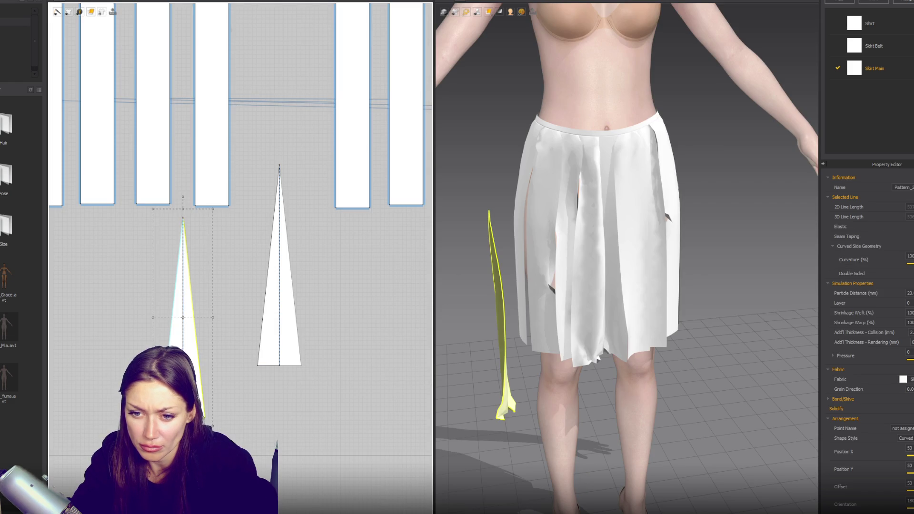
# Unlink the left gore's editing, then mirror-paste a copy of it to the right
pyautogui.rightClick(183, 359)
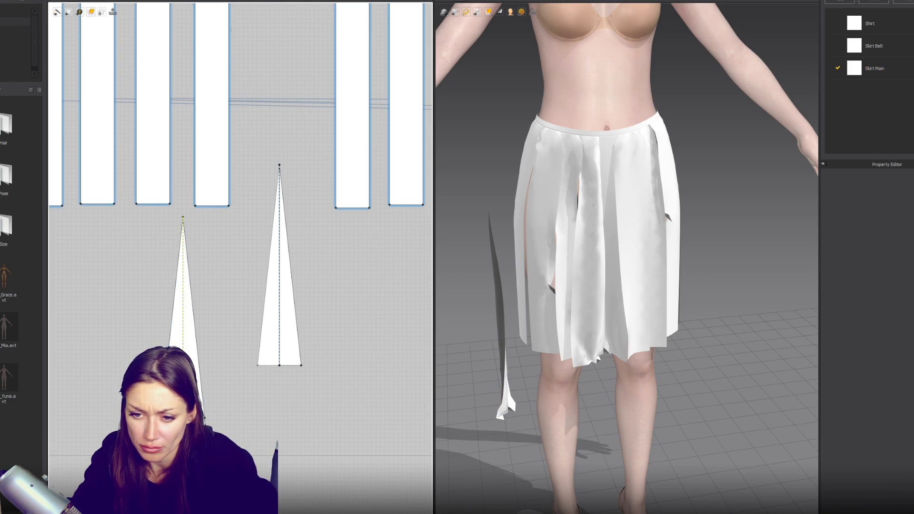
pyautogui.rightClick(184, 372)
pyautogui.click(207, 390)
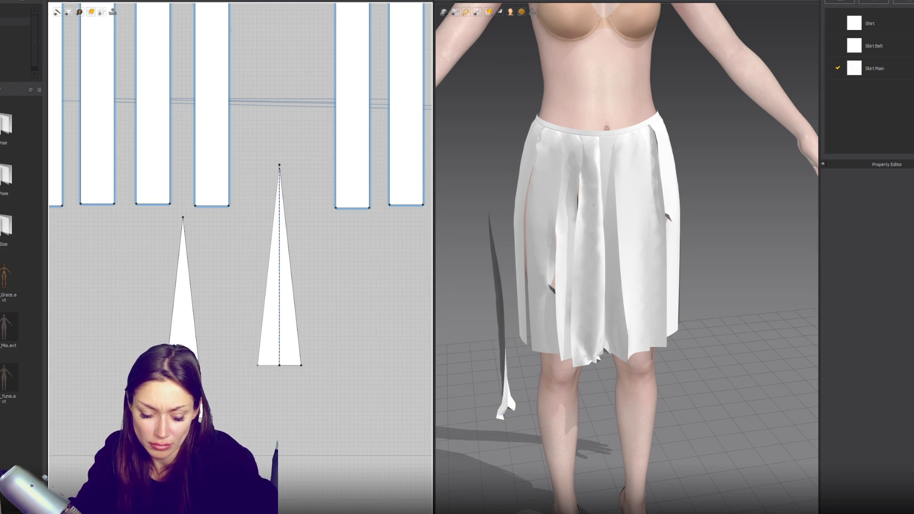
pyautogui.click(185, 333)
pyautogui.scroll(-3, 249, 340)
pyautogui.hotkey('ctrl', 'c')
pyautogui.hotkey('ctrl', 'r')
pyautogui.click(289, 346)
pyautogui.press('z')
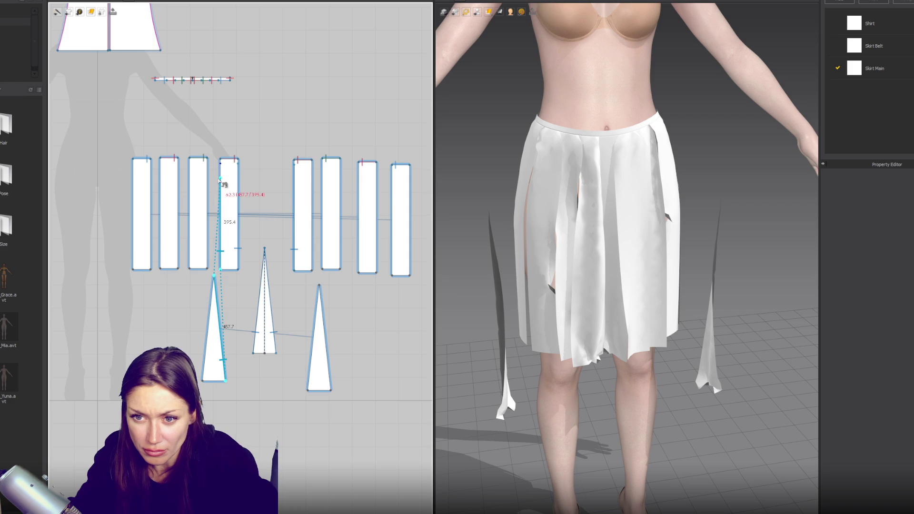
# Sew the left gore's edge to the matching edge of the neighbouring skirt strip
pyautogui.click(221, 165)
pyautogui.click(203, 382)
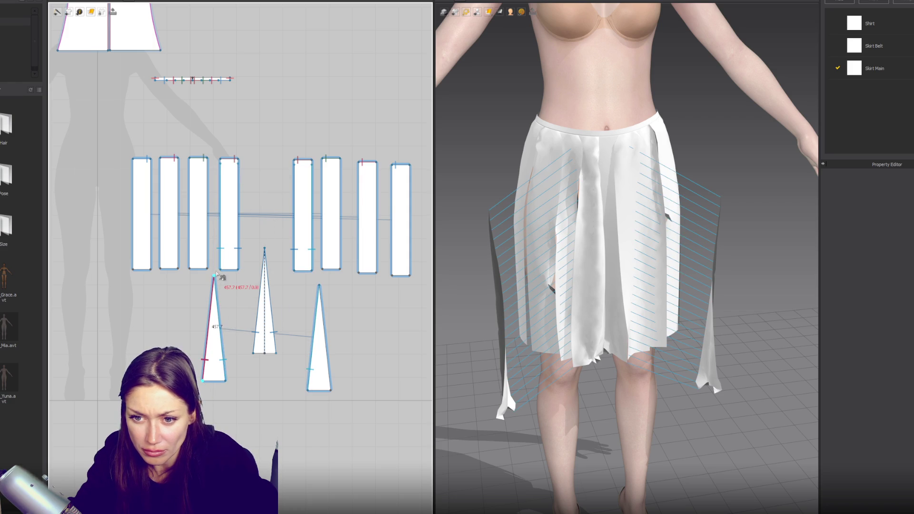
pyautogui.click(208, 268)
pyautogui.click(207, 163)
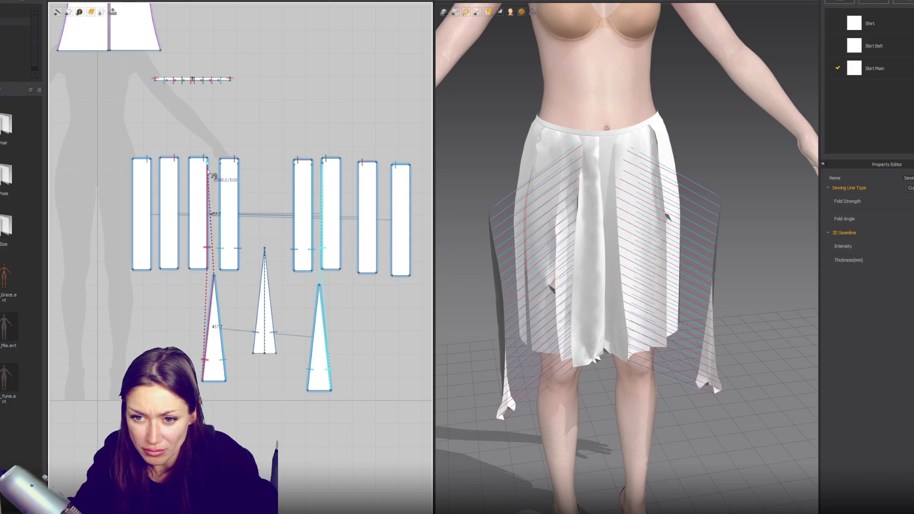
pyautogui.press('a')
pyautogui.click(221, 368)
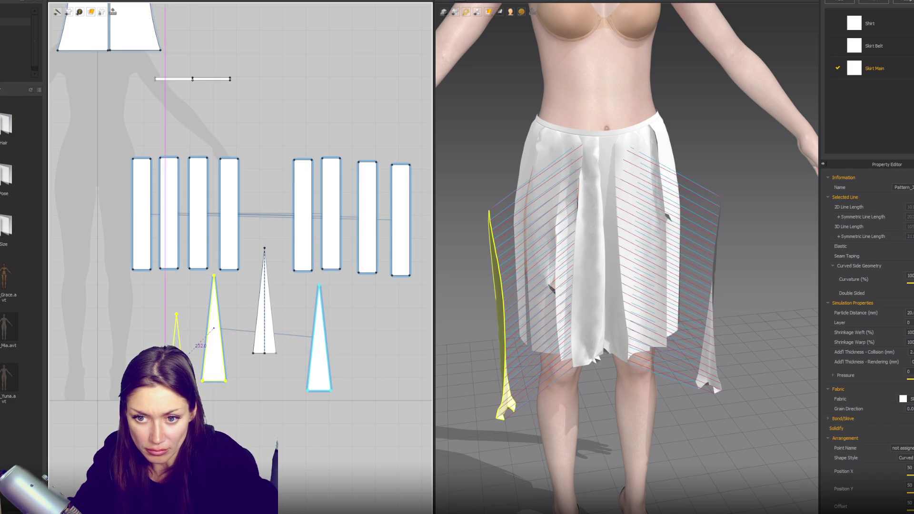
pyautogui.click(170, 343)
pyautogui.press('b')
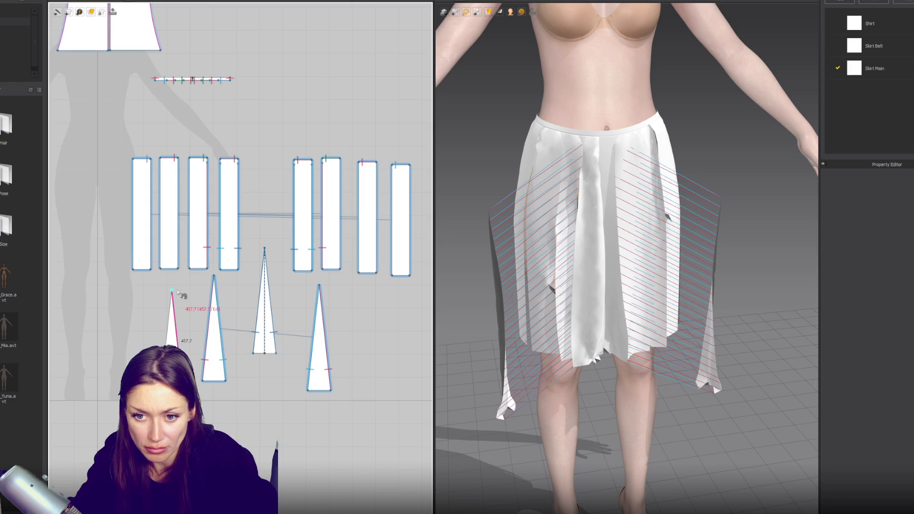
pyautogui.click(189, 161)
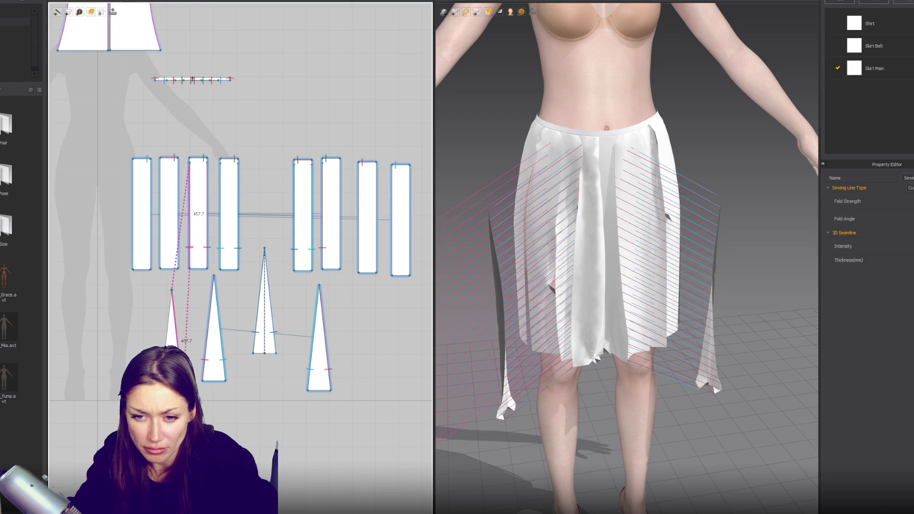
# Sew the pair of small left gores' edges onto the first strip's edge
pyautogui.click(171, 291)
pyautogui.press('a')
pyautogui.click(173, 308)
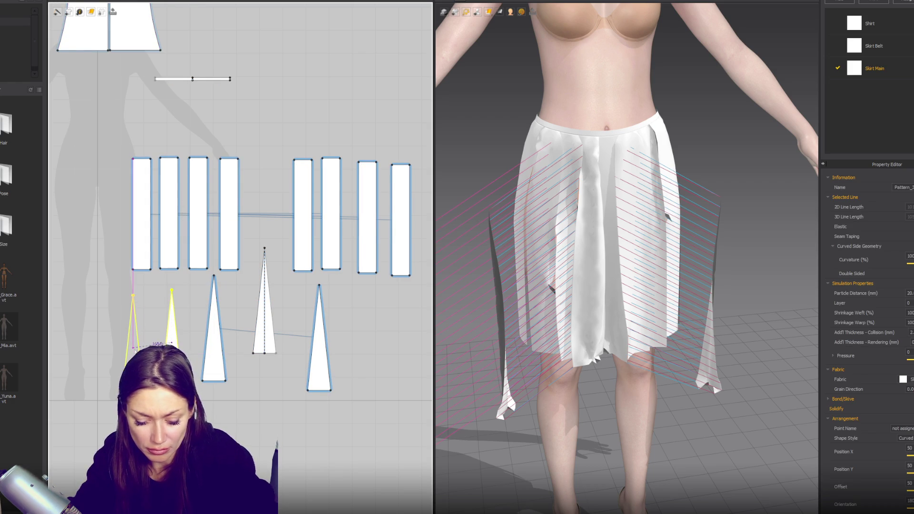
pyautogui.press('m')
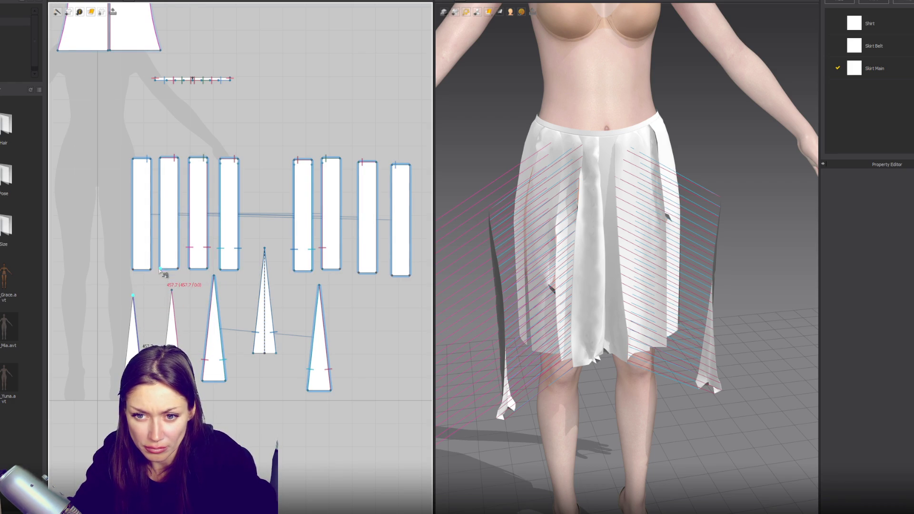
pyautogui.click(162, 168)
pyautogui.click(134, 299)
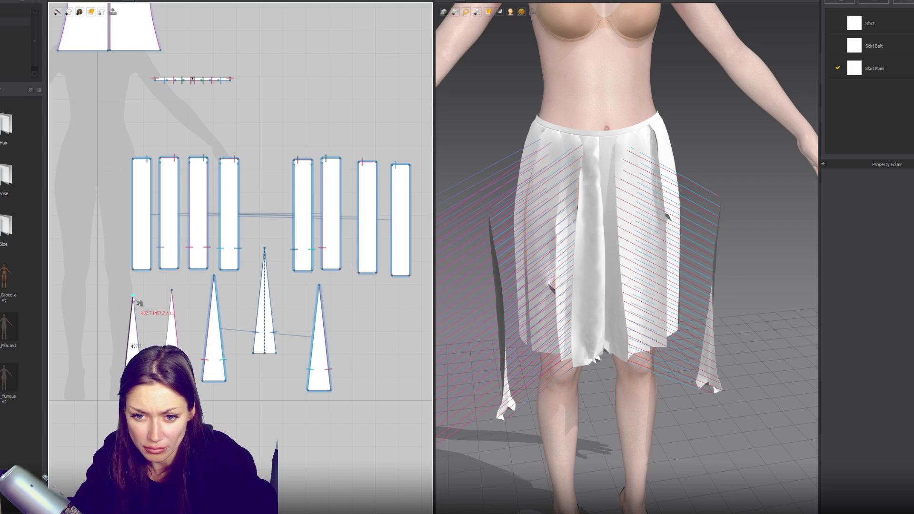
pyautogui.click(160, 170)
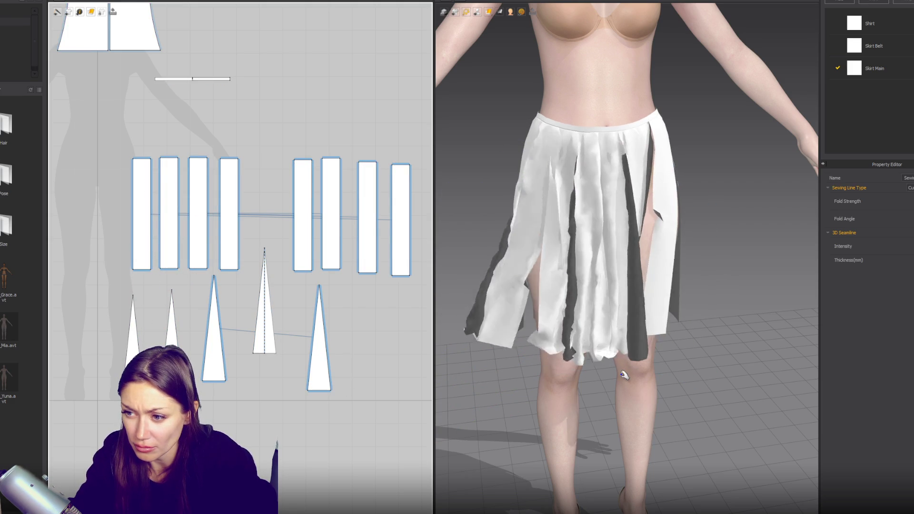
# After checking the skirt from the side, sew one more triangle edge to its strip edge
pyautogui.click(659, 324)
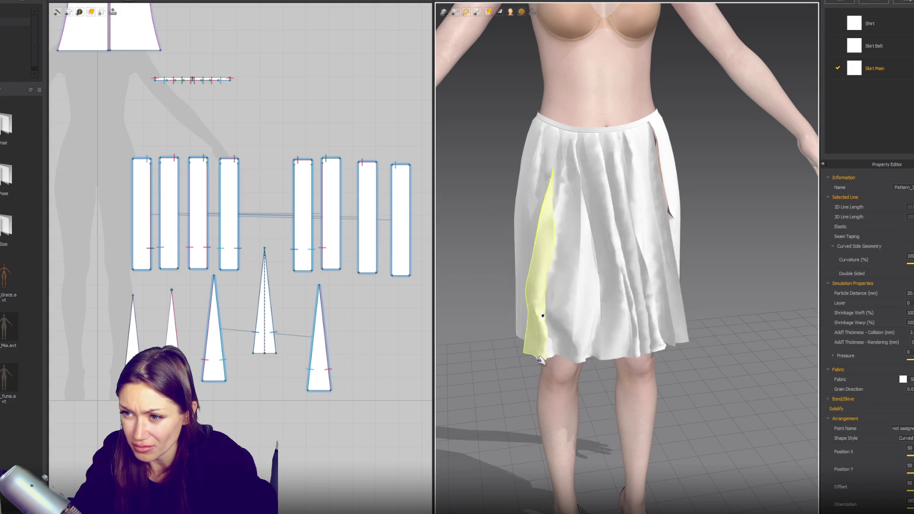
pyautogui.moveTo(570, 320); pyautogui.dragTo(651, 340, button='right')
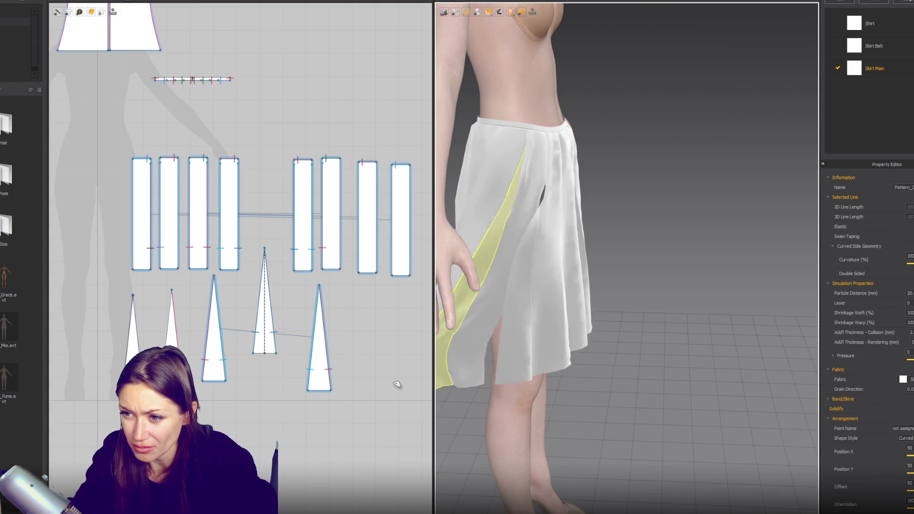
pyautogui.press('2')
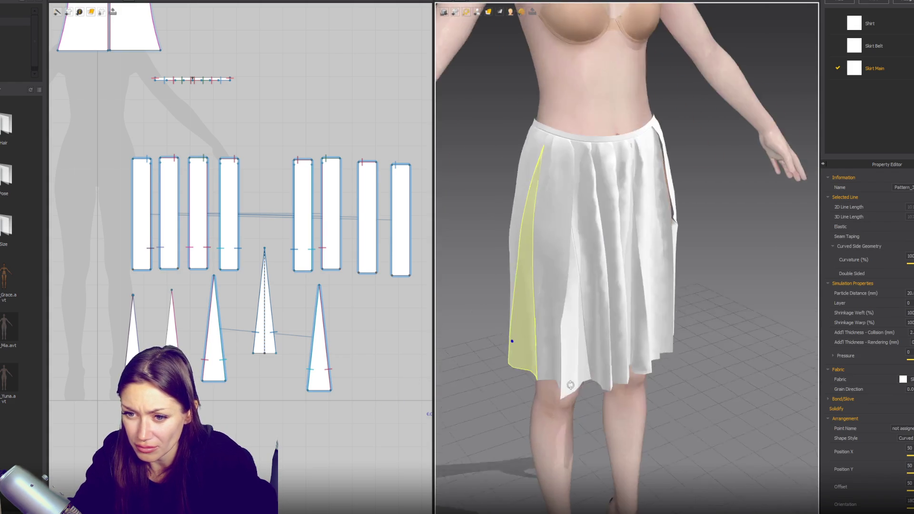
pyautogui.press('b')
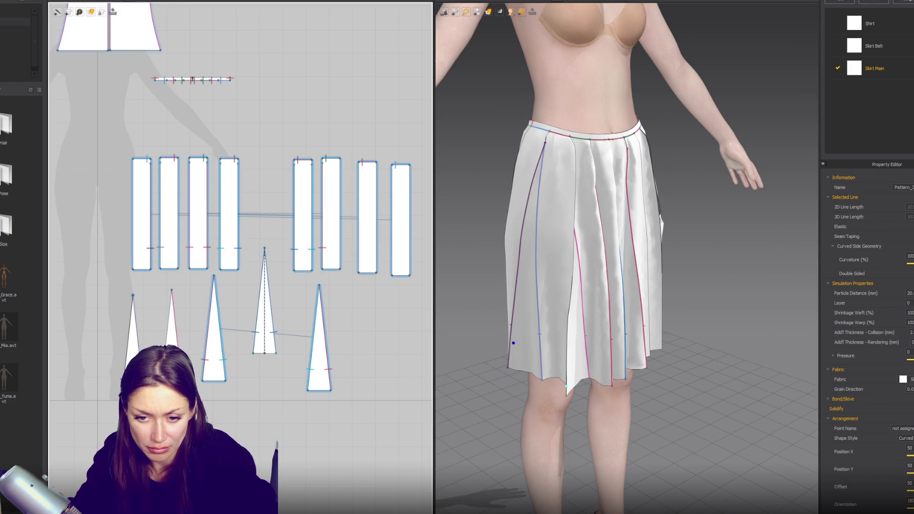
pyautogui.press('n')
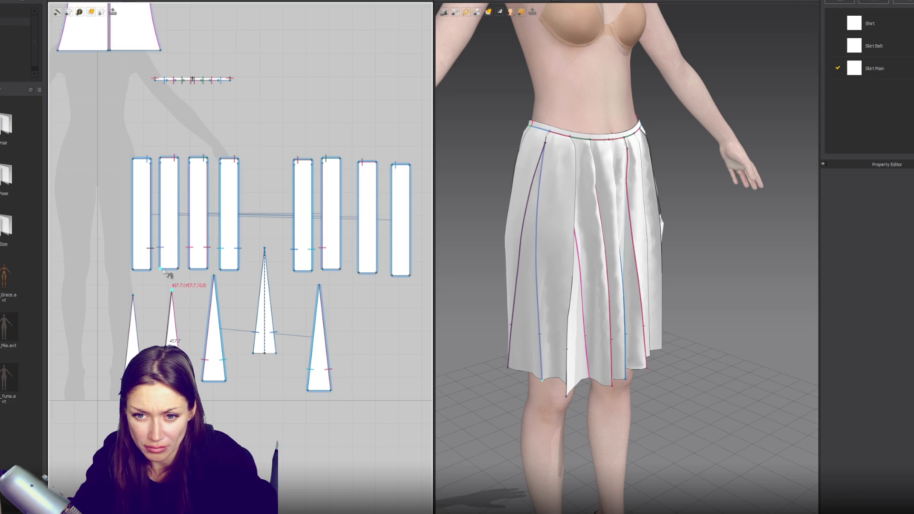
pyautogui.click(178, 270)
pyautogui.click(179, 170)
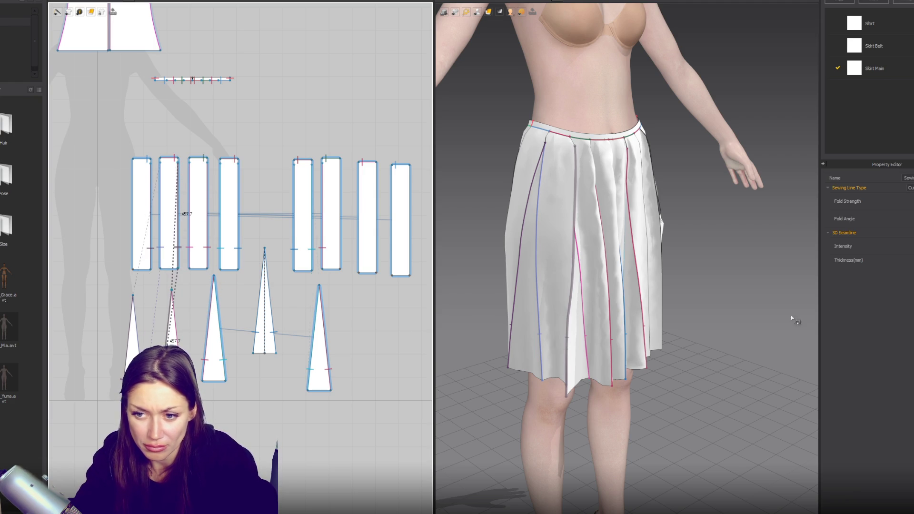
# Simulate and tug the left skirt panel outward until it untangles and settles
pyautogui.press('space')
pyautogui.click(532, 328)
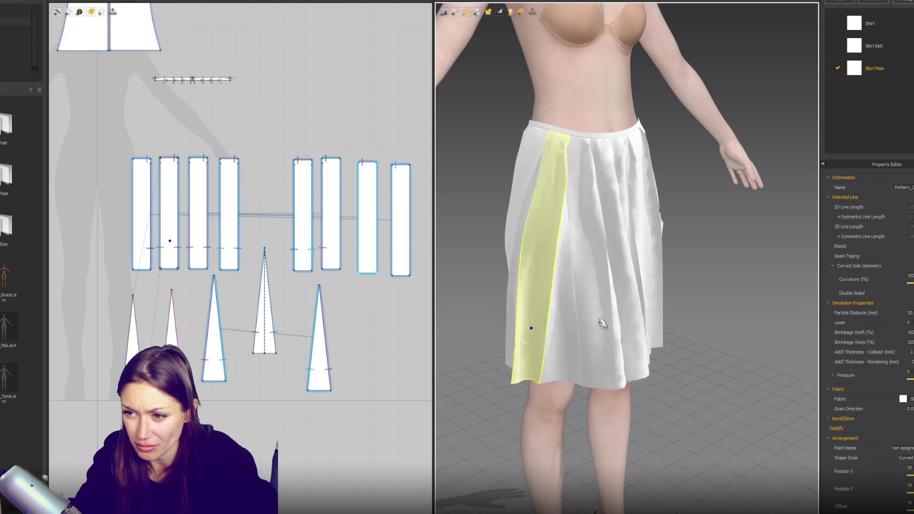
pyautogui.moveTo(547, 321); pyautogui.dragTo(806, 316)
pyautogui.moveTo(806, 316)
pyautogui.mouseDown(button='right')
pyautogui.moveTo(649, 316)
pyautogui.moveTo(676, 309)
pyautogui.mouseUp(button='right')
pyautogui.moveTo(677, 309)
pyautogui.mouseDown()
pyautogui.moveTo(755, 320)
pyautogui.moveTo(700, 321)
pyautogui.mouseUp()
pyautogui.click(240, 364)
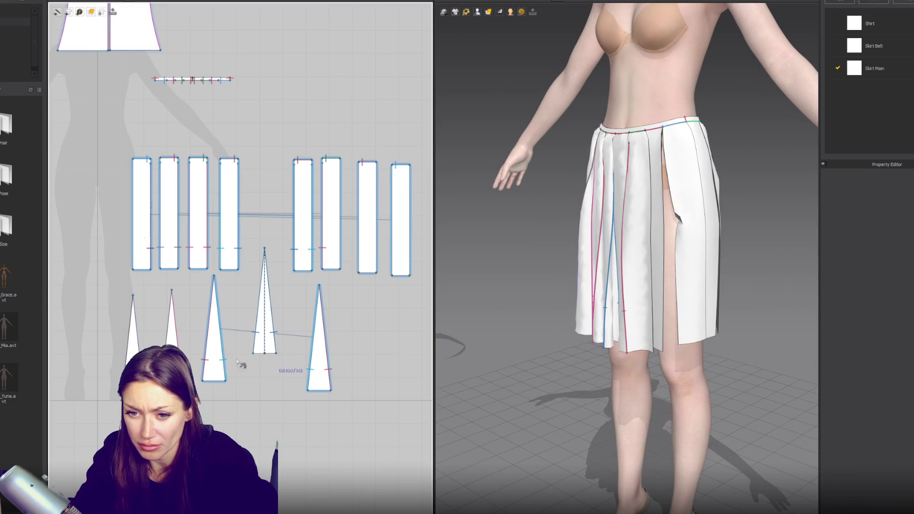
pyautogui.press('space')
# Move the first and second strips further left and raise the middle triangles
pyautogui.click(172, 328)
pyautogui.click(315, 343)
pyautogui.moveTo(265, 329); pyautogui.dragTo(271, 312)
pyautogui.click(240, 257)
pyautogui.moveTo(141, 255); pyautogui.dragTo(110, 256)
pyautogui.moveTo(168, 238); pyautogui.dragTo(160, 238)
pyautogui.moveTo(209, 310); pyautogui.dragTo(213, 293)
# Shift the right-hand strips right to open gaps and raise the remaining triangles
pyautogui.moveTo(401, 235); pyautogui.dragTo(431, 236)
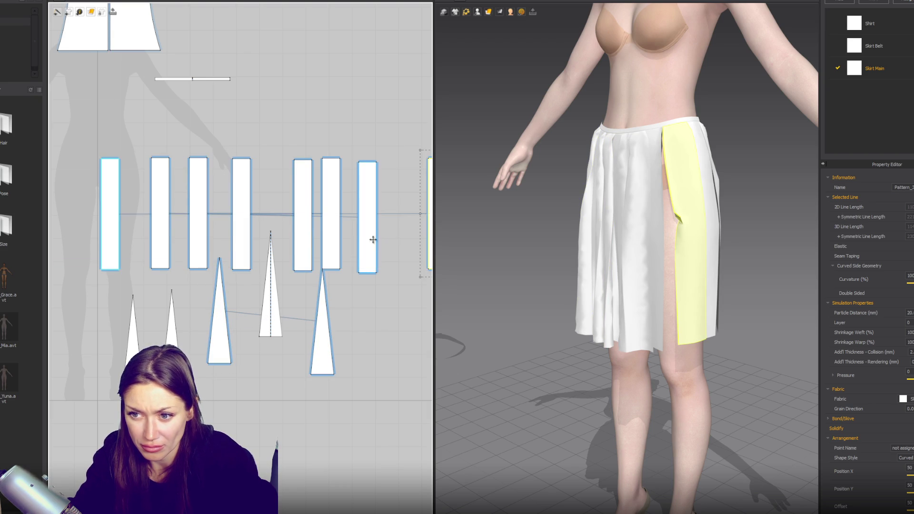
pyautogui.moveTo(373, 238); pyautogui.dragTo(400, 240)
pyautogui.moveTo(332, 249); pyautogui.dragTo(350, 249)
pyautogui.moveTo(321, 316); pyautogui.dragTo(326, 299)
pyautogui.moveTo(219, 323); pyautogui.dragTo(219, 308)
pyautogui.moveTo(171, 352); pyautogui.dragTo(174, 300)
# Paste two triangle copies into the gaps between the strips
pyautogui.hotkey('ctrl', 'c')
pyautogui.hotkey('ctrl', 'v')
pyautogui.click(371, 290)
pyautogui.click(133, 281)
pyautogui.hotkey('ctrl', 'v')
pyautogui.click(414, 289)
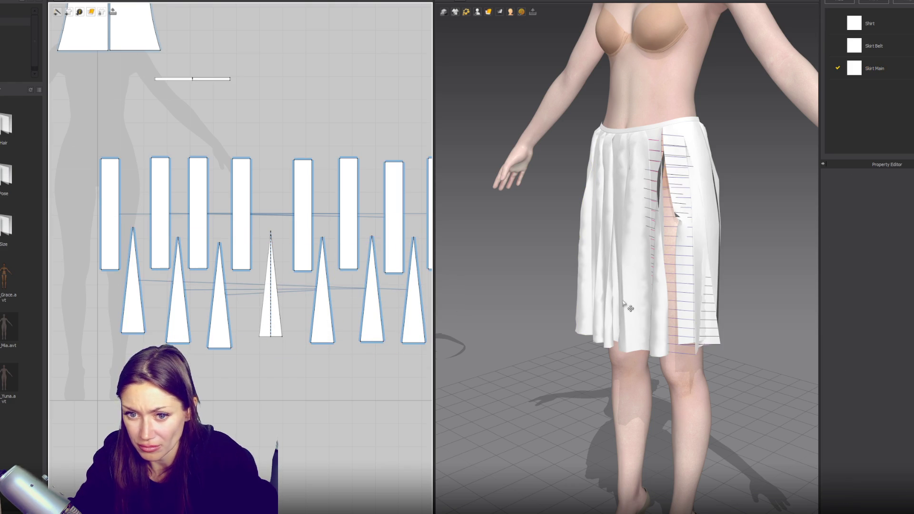
# Pull the new triangle and neighbouring strip panels into place in the front view
pyautogui.click(589, 327)
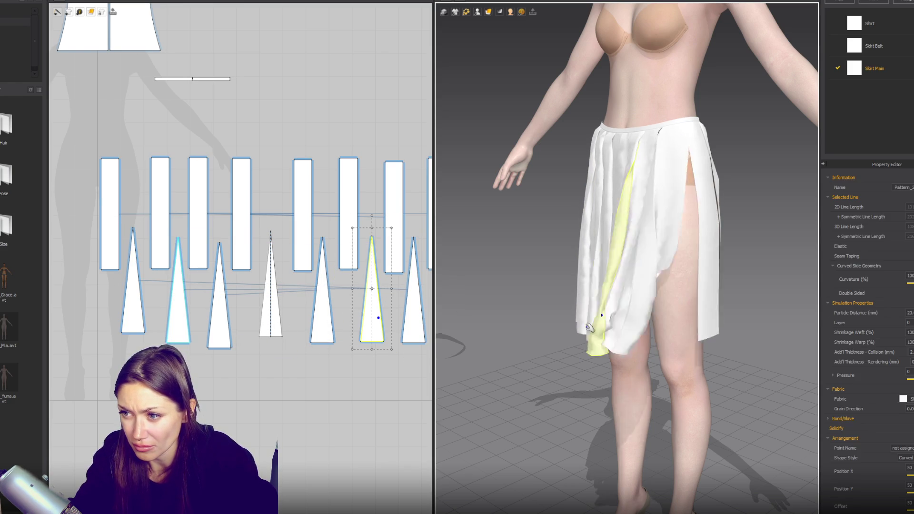
pyautogui.press('2')
pyautogui.moveTo(634, 310)
pyautogui.mouseDown()
pyautogui.moveTo(758, 312)
pyautogui.moveTo(723, 335)
pyautogui.mouseUp()
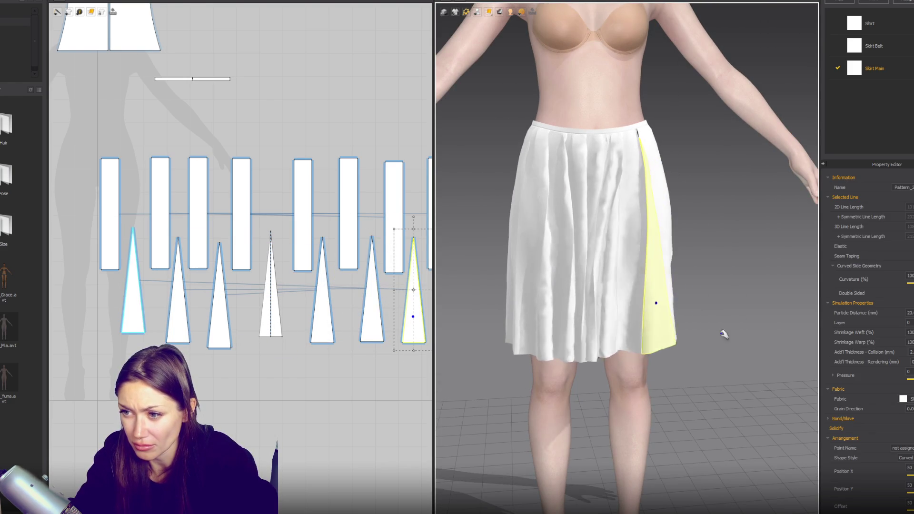
pyautogui.moveTo(595, 238)
pyautogui.mouseDown()
pyautogui.moveTo(471, 355)
pyautogui.moveTo(481, 321)
pyautogui.mouseUp()
pyautogui.moveTo(652, 336)
pyautogui.mouseDown()
pyautogui.moveTo(817, 316)
pyautogui.moveTo(715, 343)
pyautogui.mouseUp()
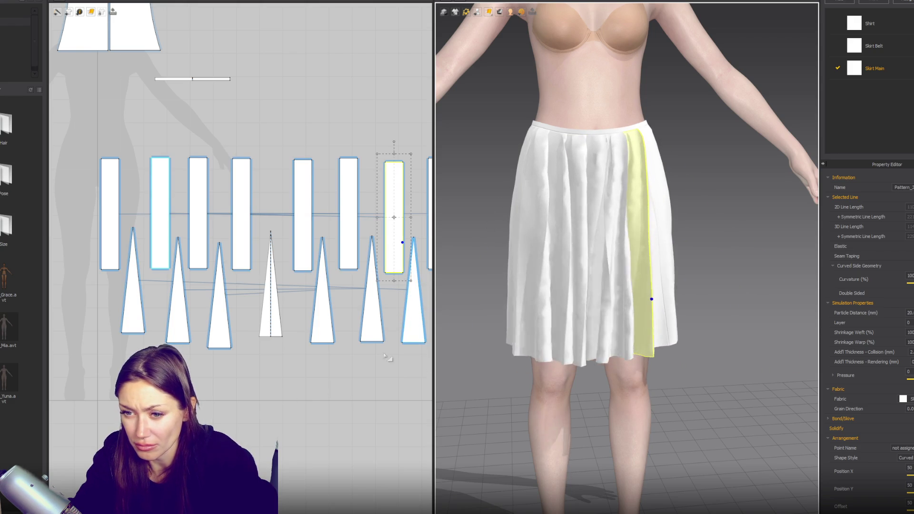
pyautogui.scroll(-2, 271, 326)
pyautogui.scroll(-2, 273, 327)
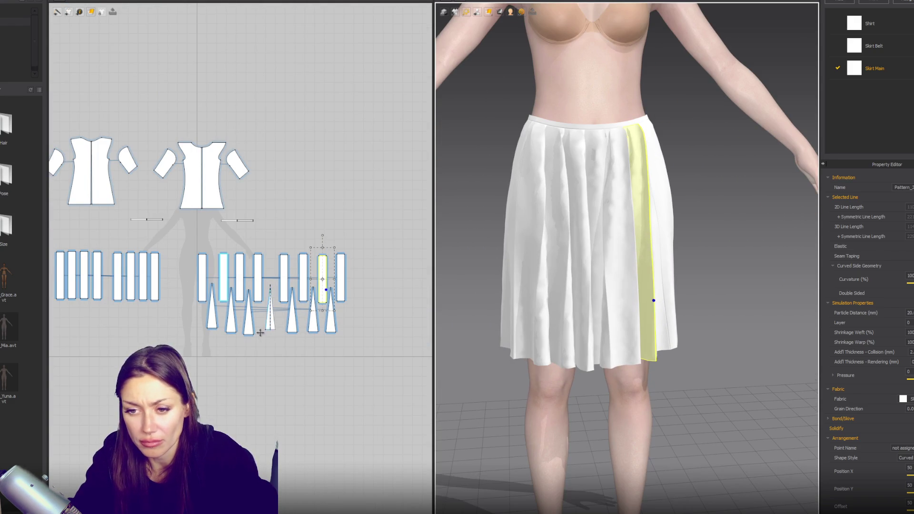
pyautogui.scroll(3, 292, 328)
pyautogui.moveTo(296, 322); pyautogui.dragTo(301, 332)
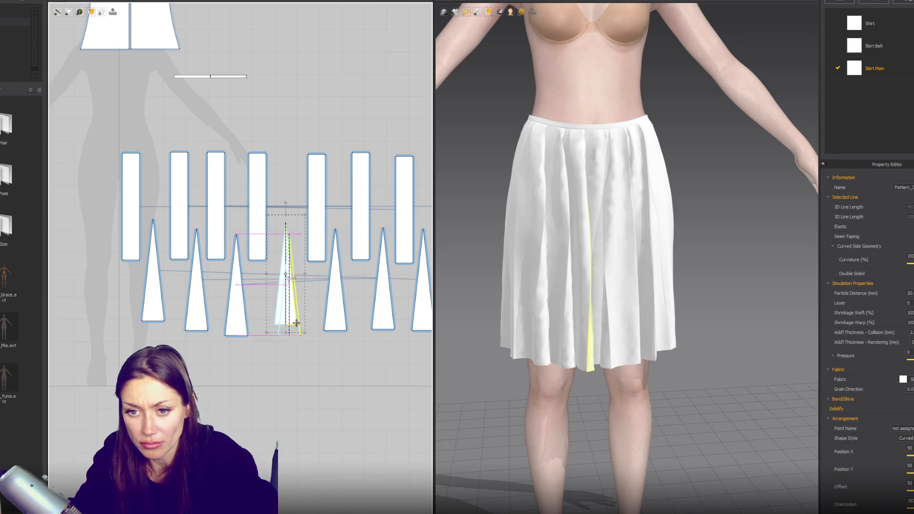
# Copy the six triangles and paste the copies at the lower left
pyautogui.click(153, 302)
pyautogui.scroll(-2, 238, 301)
pyautogui.keyDown('shift'); pyautogui.click(223, 315); pyautogui.keyUp('shift')
pyautogui.keyDown('shift'); pyautogui.click(237, 310); pyautogui.keyUp('shift')
pyautogui.keyDown('shift'); pyautogui.click(288, 305); pyautogui.keyUp('shift')
pyautogui.keyDown('shift'); pyautogui.click(314, 300); pyautogui.keyUp('shift')
pyautogui.keyDown('shift'); pyautogui.click(334, 300); pyautogui.keyUp('shift')
pyautogui.hotkey('ctrl', 'c')
pyautogui.hotkey('ctrl', 'v')
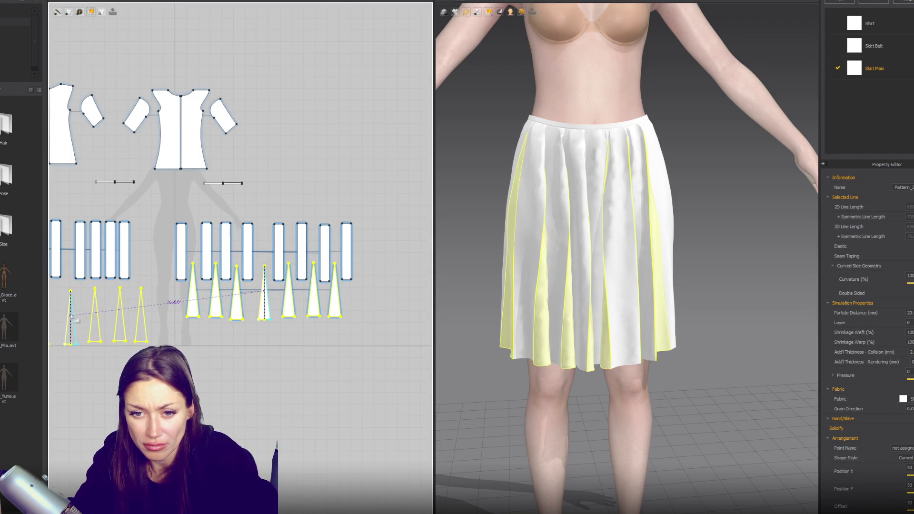
pyautogui.click(160, 340)
# Delete three surplus pasted triangles and place one triangle copy beside the strip
pyautogui.scroll(-3, 302, 347)
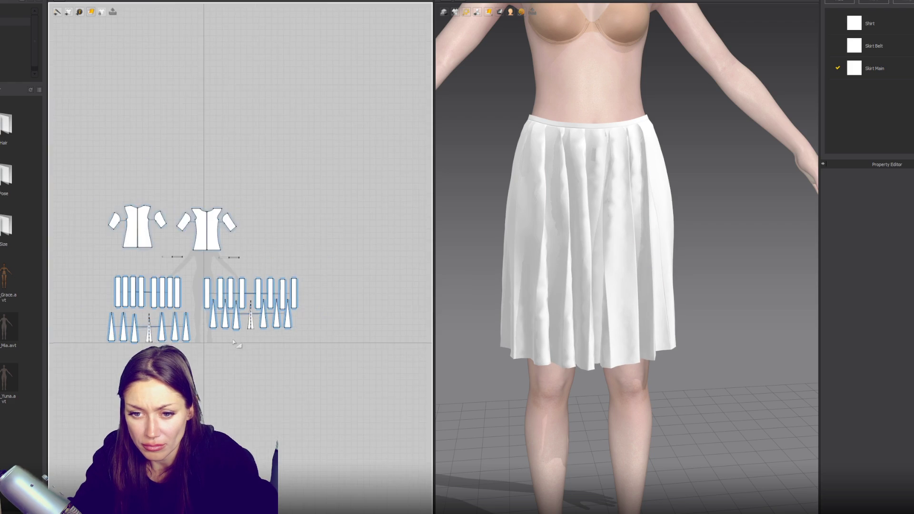
pyautogui.scroll(4, 268, 328)
pyautogui.moveTo(269, 329); pyautogui.dragTo(193, 367)
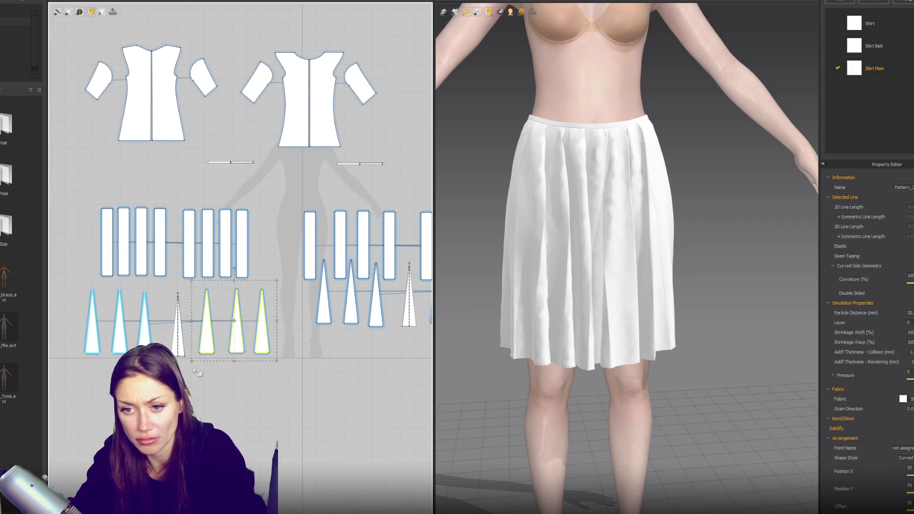
pyautogui.press('Delete')
pyautogui.click(321, 312)
pyautogui.hotkey('ctrl', 'c')
pyautogui.hotkey('ctrl', 'v')
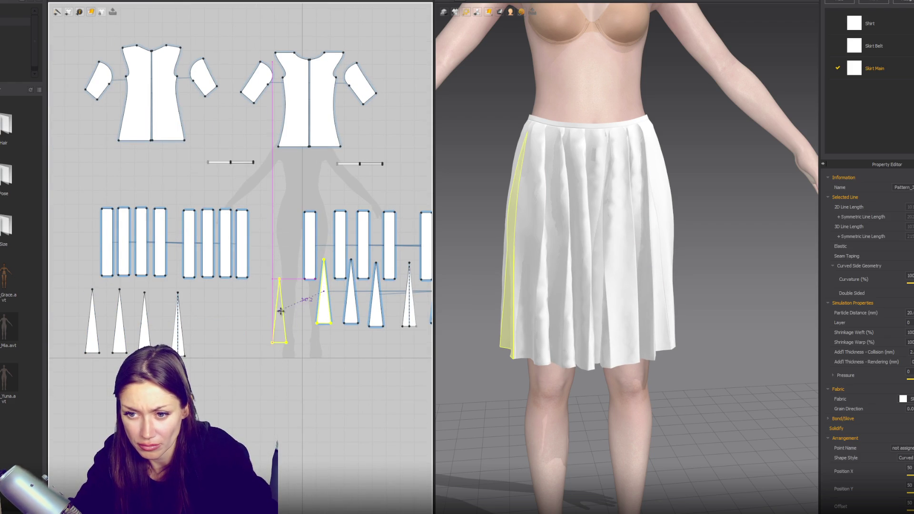
pyautogui.click(295, 320)
# Sew the triangle's right edge to the strip's left edge and its left edge to the rectangle
pyautogui.press('n')
pyautogui.click(282, 311)
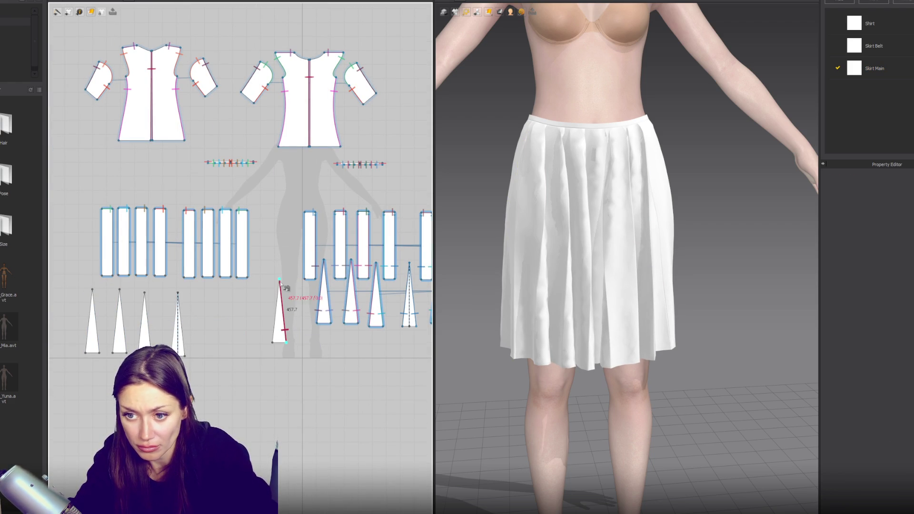
pyautogui.scroll(2, 314, 229)
pyautogui.click(300, 210)
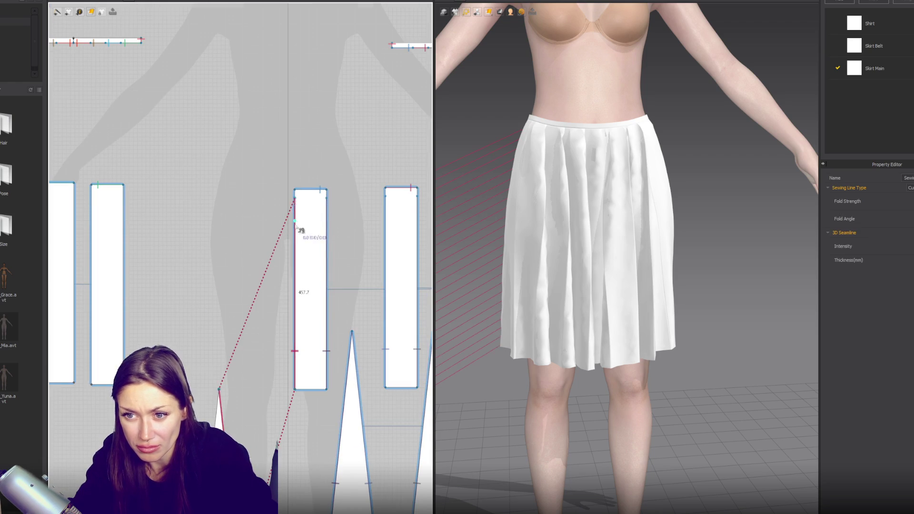
pyautogui.scroll(-3, 298, 226)
pyautogui.click(254, 315)
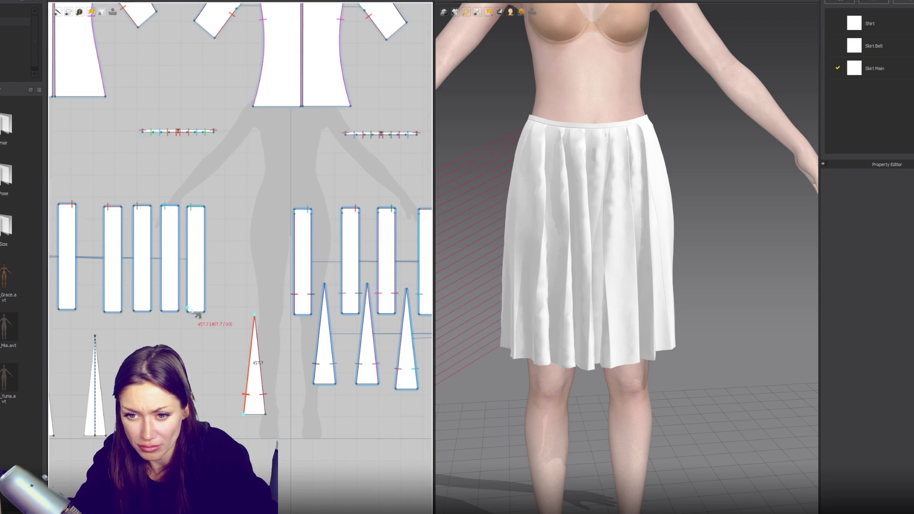
pyautogui.click(206, 225)
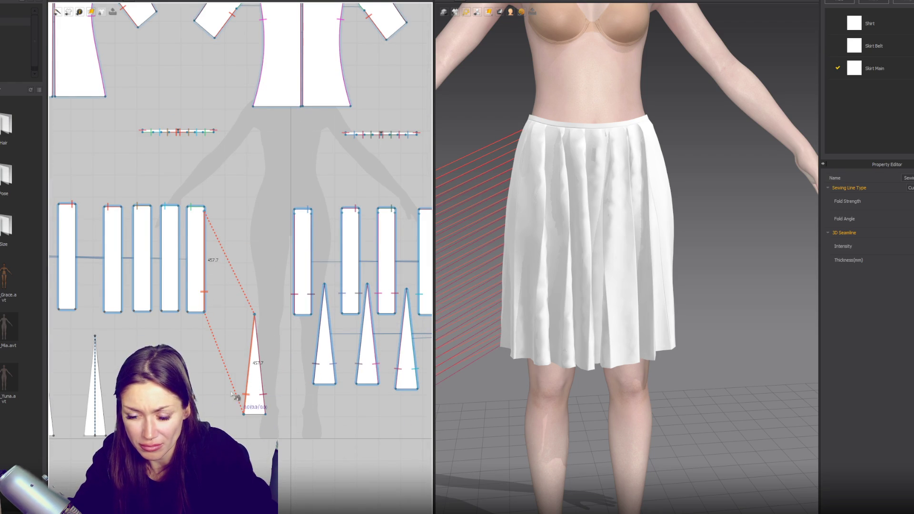
# Pan across the pattern view to inspect the right triangle piece
pyautogui.moveTo(183, 370); pyautogui.dragTo(317, 332, button='middle')
pyautogui.click(385, 351)
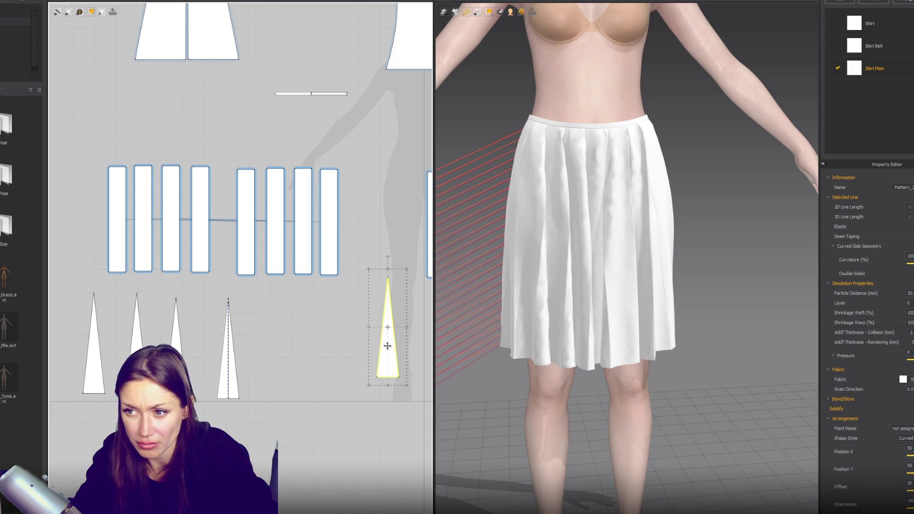
pyautogui.scroll(-3, 325, 337)
pyautogui.click(325, 337)
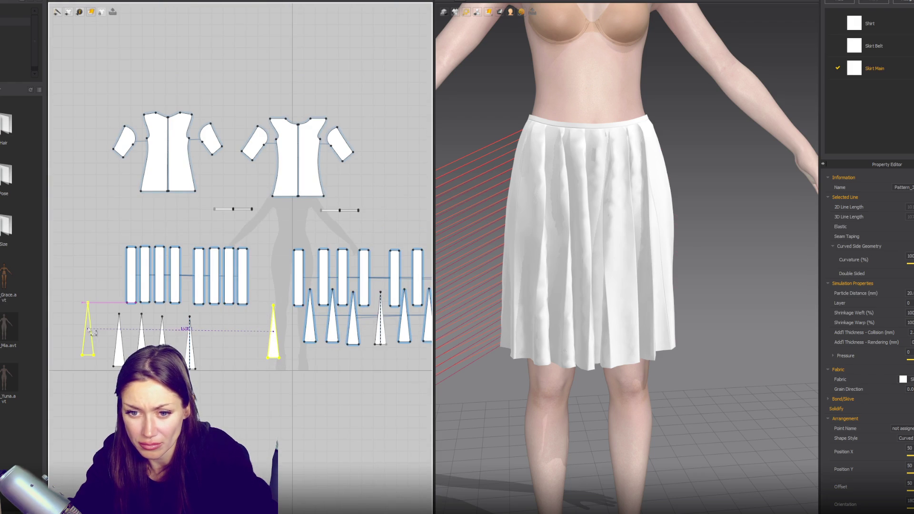
pyautogui.moveTo(273, 316); pyautogui.dragTo(190, 317, button='middle')
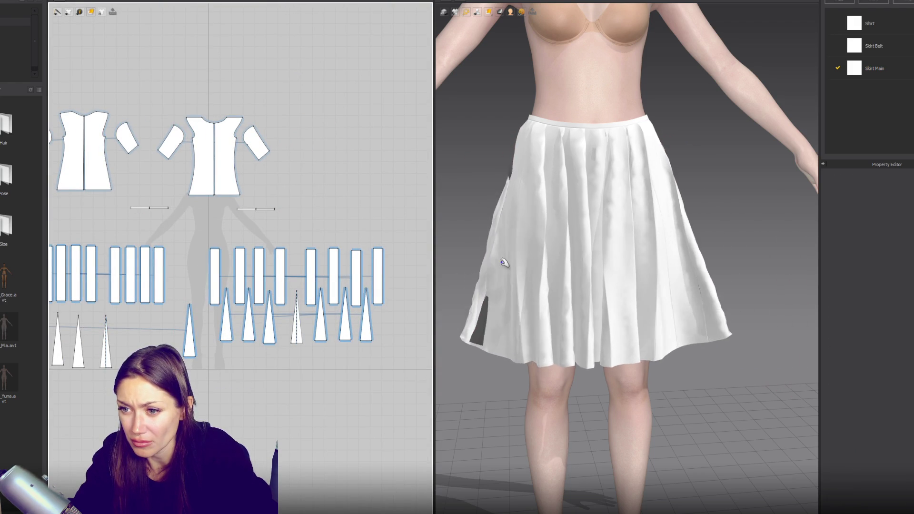
pyautogui.scroll(3, 311, 345)
# Sew a triangle to the 457.7 panel edge, cancelling the mistaken seams
pyautogui.moveTo(311, 344); pyautogui.dragTo(329, 349, button='middle')
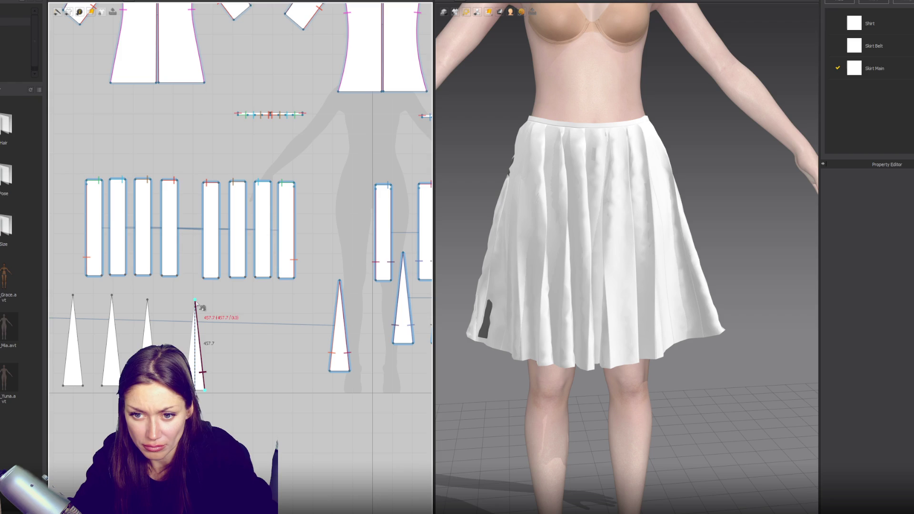
pyautogui.click(205, 191)
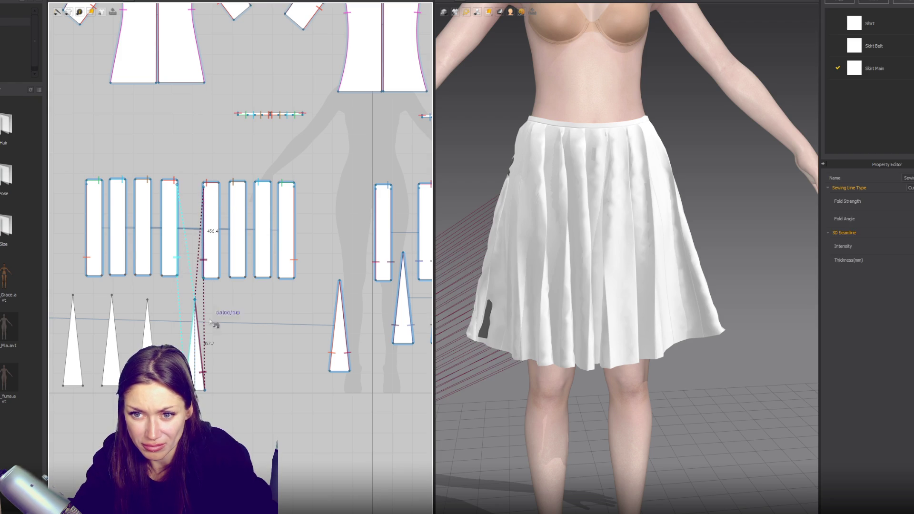
pyautogui.click(204, 390)
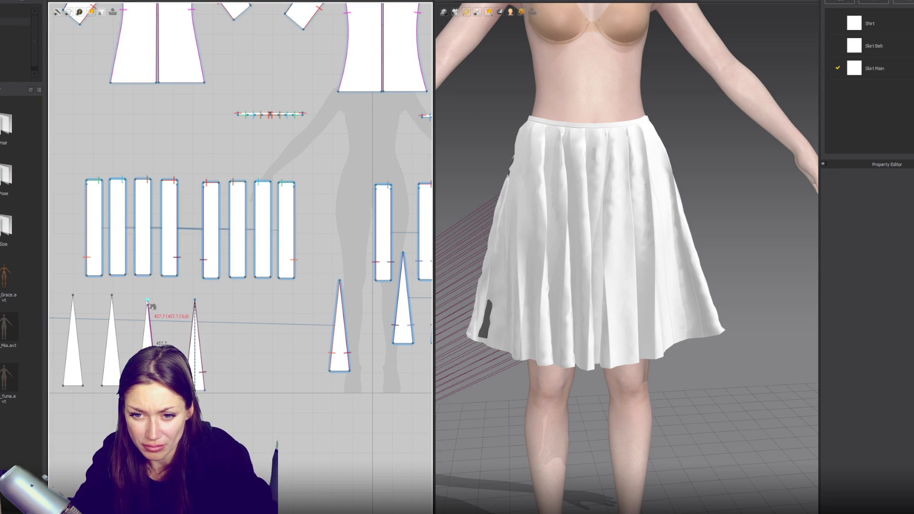
pyautogui.click(161, 275)
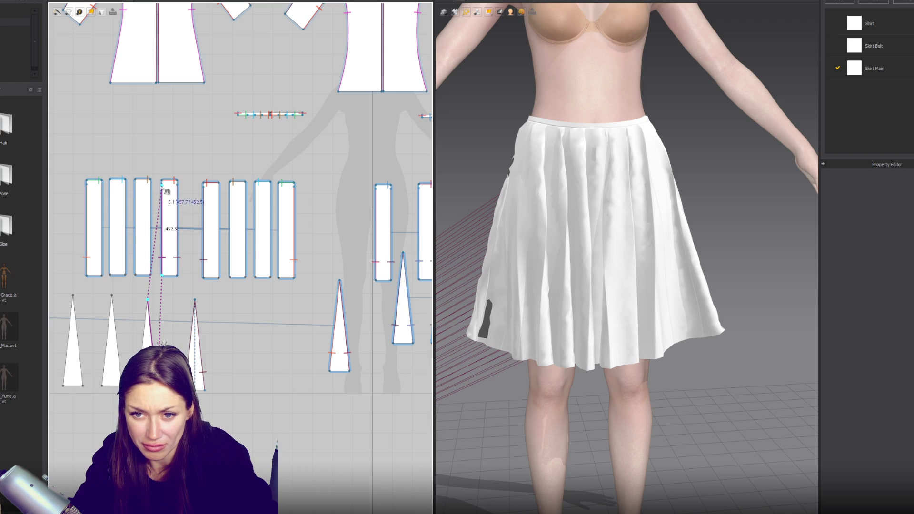
pyautogui.scroll(3, 162, 205)
pyautogui.click(173, 147)
pyautogui.scroll(-2, 173, 147)
pyautogui.press('Escape')
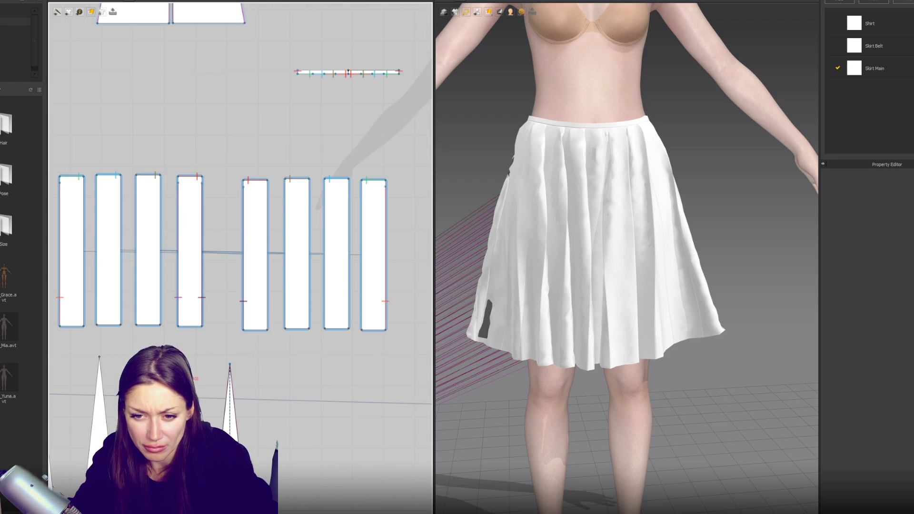
pyautogui.click(162, 195)
pyautogui.press('Escape')
# Sew the 457.7 segments on the third panel's left and second panel's right edges
pyautogui.click(135, 325)
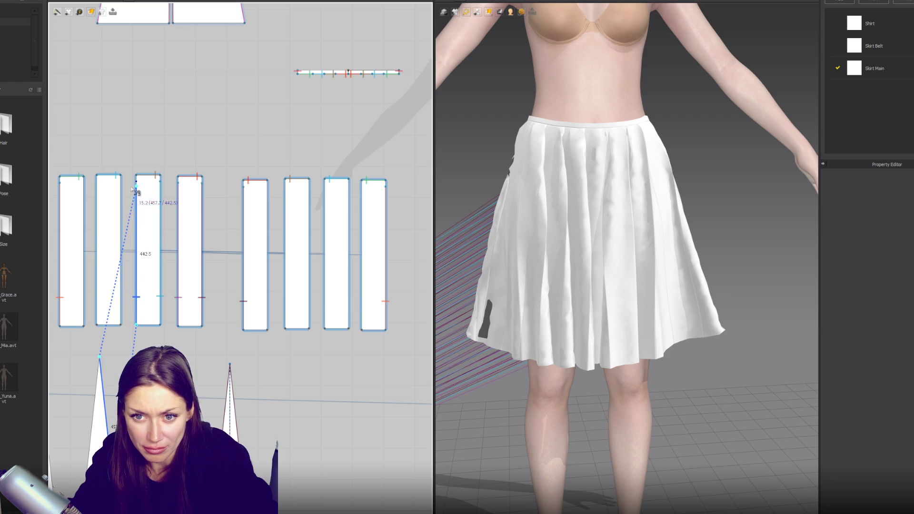
pyautogui.click(136, 185)
pyautogui.press('Escape')
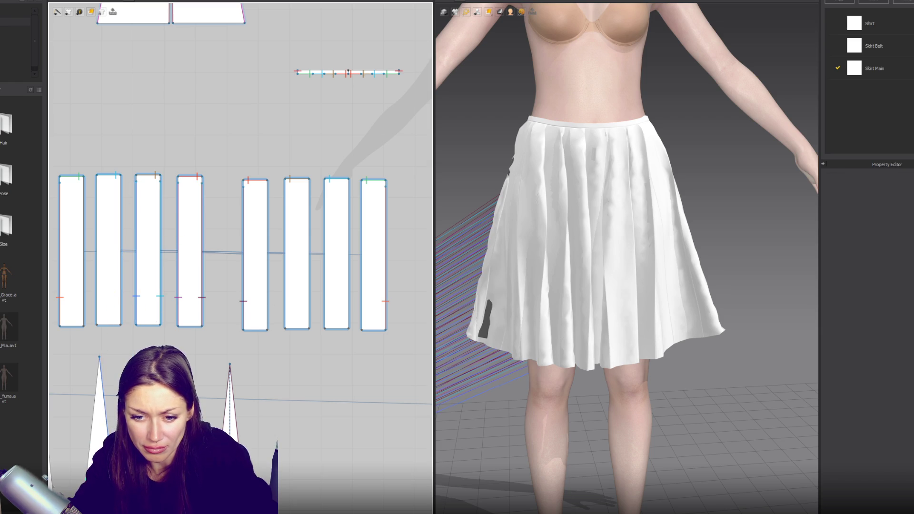
pyautogui.click(121, 176)
pyautogui.moveTo(88, 409); pyautogui.dragTo(216, 387, button='middle')
pyautogui.press('Escape')
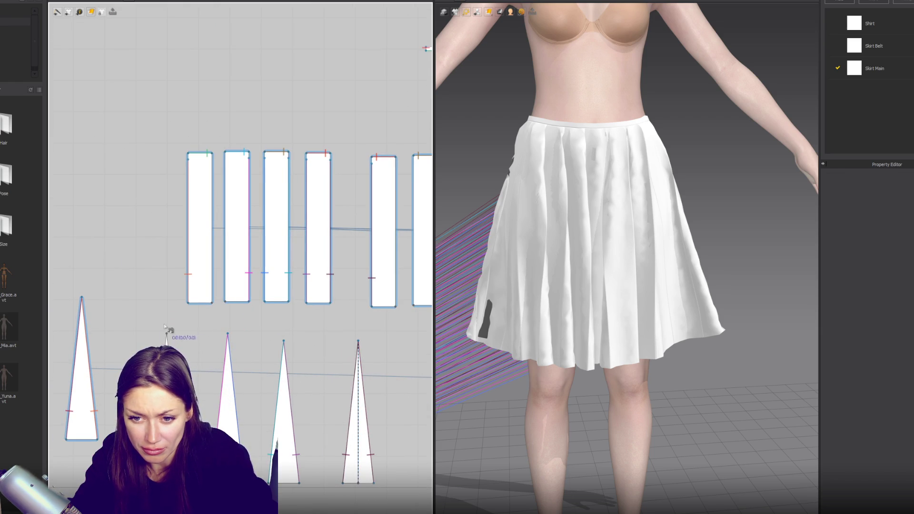
# Join the second panel's left edge and the first panel's right edge to the triangle
pyautogui.click(227, 304)
pyautogui.click(235, 159)
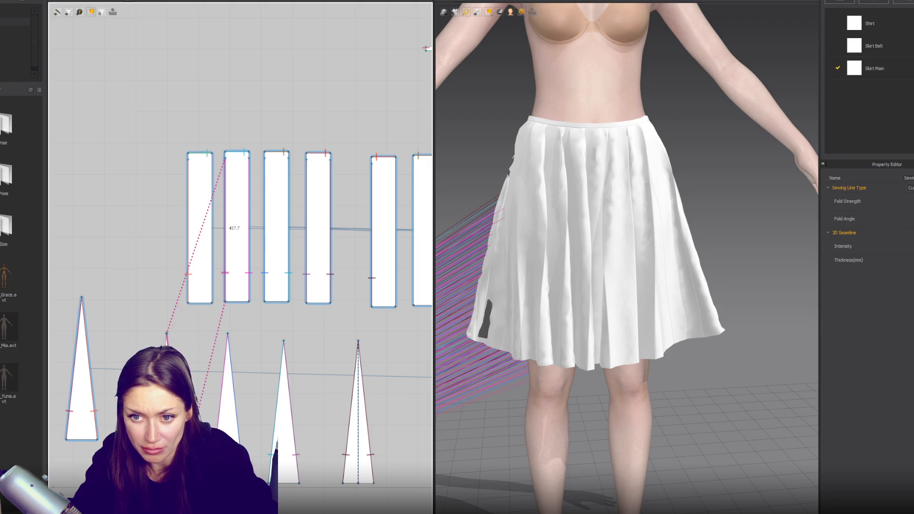
pyautogui.click(167, 334)
pyautogui.click(211, 303)
pyautogui.click(211, 157)
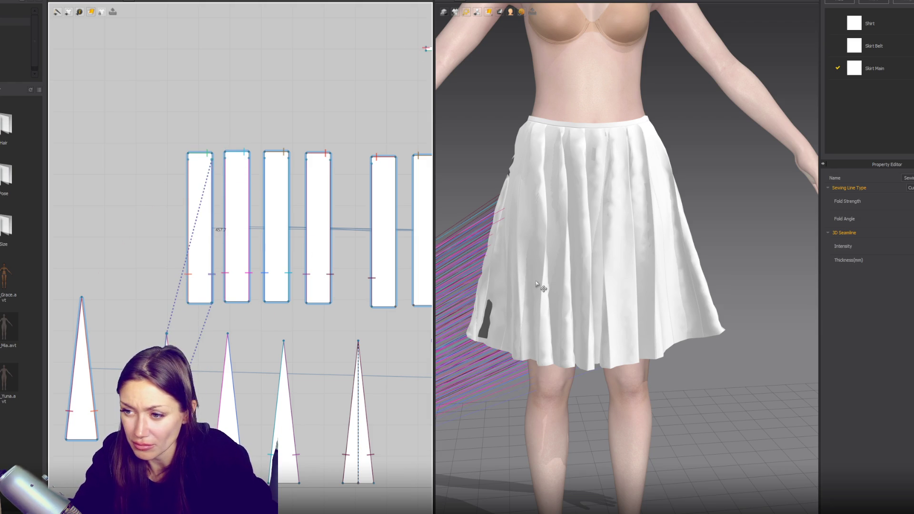
# Simulate the skirt and pull a skirt panel down into place from the rear
pyautogui.press('space')
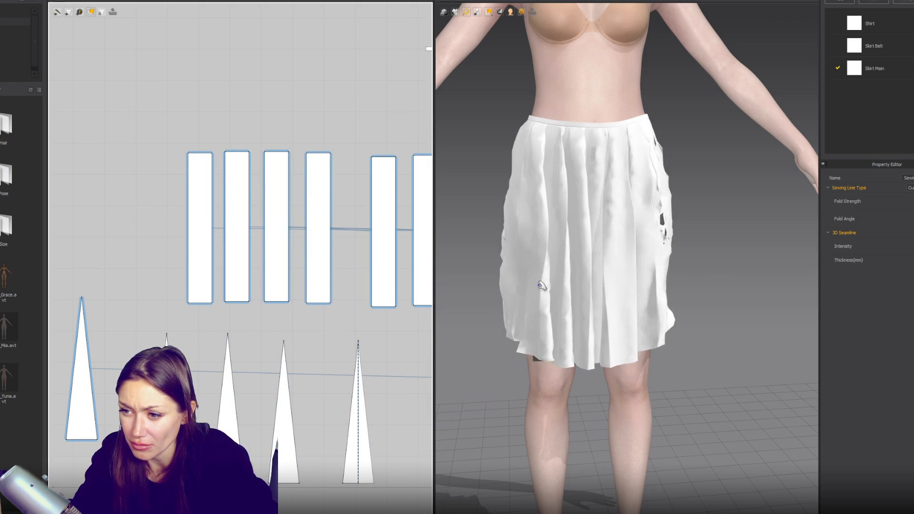
pyautogui.scroll(-3, 550, 302)
pyautogui.moveTo(551, 303)
pyautogui.mouseDown(button='right')
pyautogui.moveTo(714, 327)
pyautogui.moveTo(506, 310)
pyautogui.moveTo(632, 290)
pyautogui.mouseUp(button='right')
pyautogui.click(704, 331)
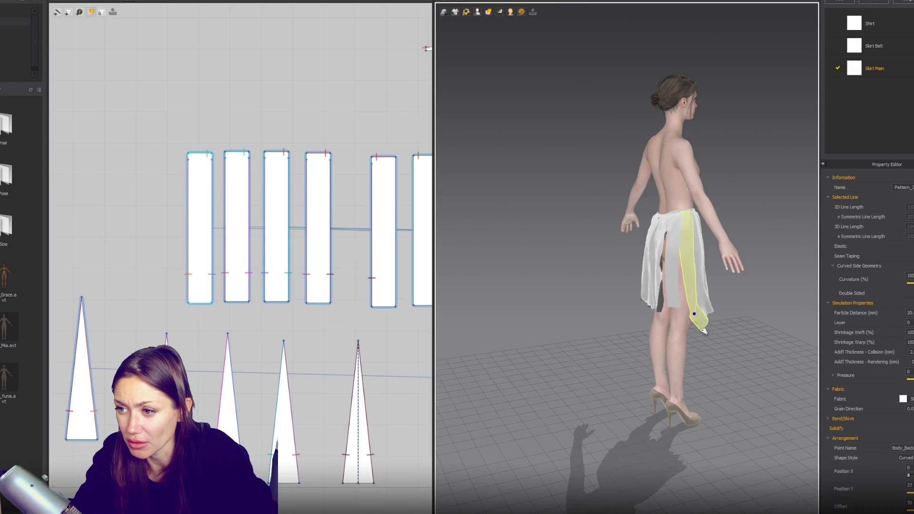
pyautogui.scroll(3, 681, 328)
pyautogui.moveTo(644, 324); pyautogui.dragTo(640, 352)
pyautogui.scroll(-5, 329, 358)
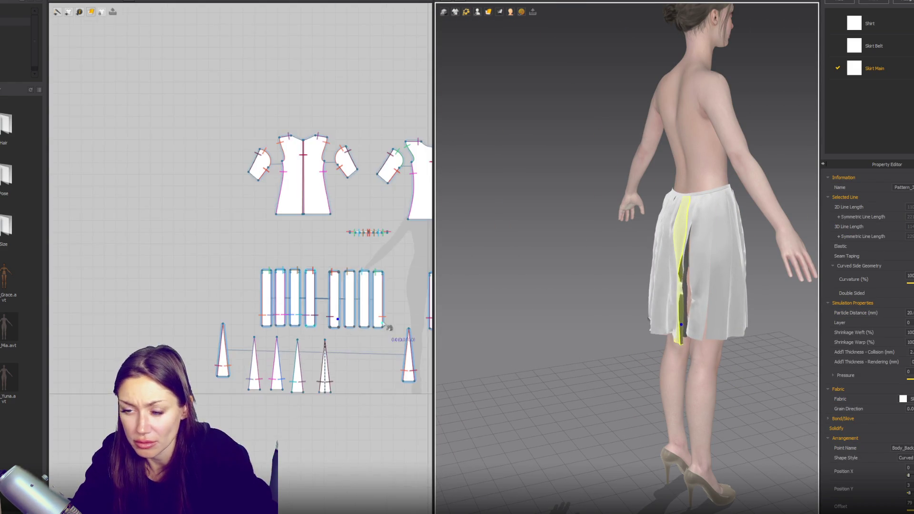
pyautogui.click(226, 369)
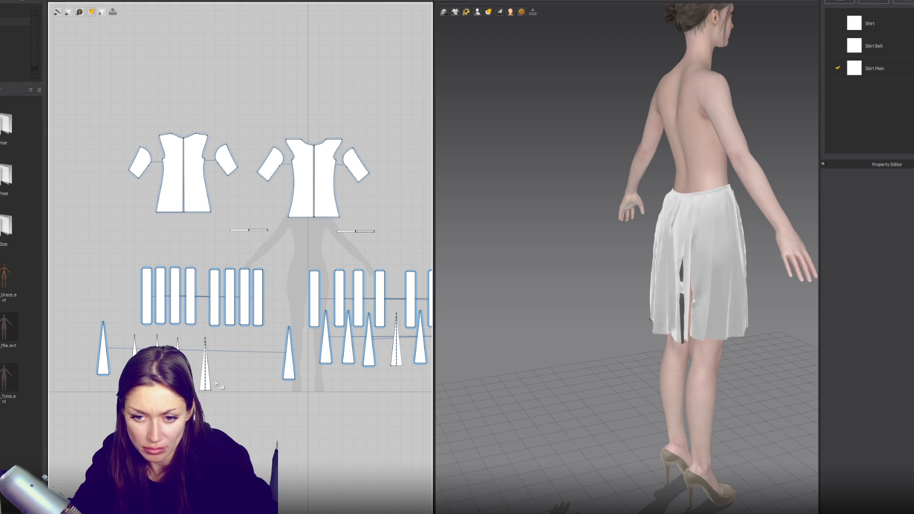
# Reposition the three small triangle pieces and settle a skirt panel from the back view
pyautogui.click(157, 340)
pyautogui.moveTo(181, 362); pyautogui.dragTo(246, 362)
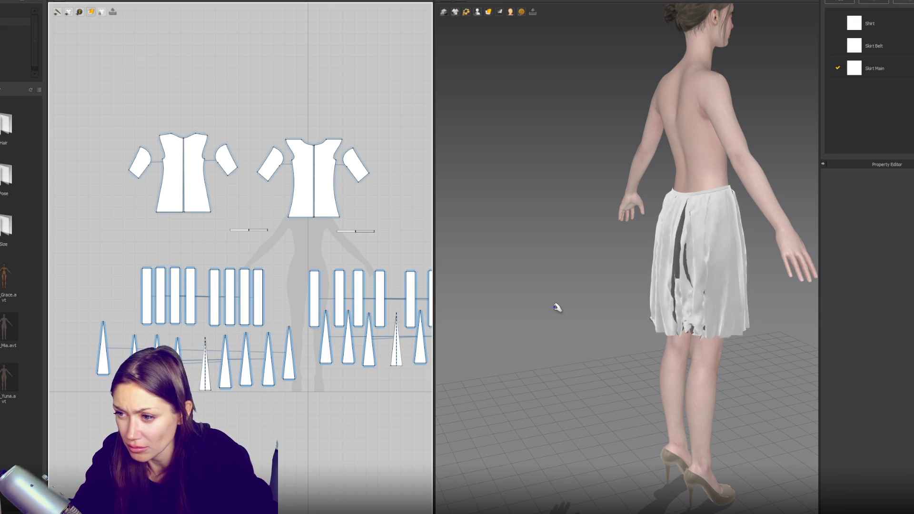
pyautogui.press('8')
pyautogui.moveTo(645, 330)
pyautogui.mouseDown()
pyautogui.moveTo(751, 387)
pyautogui.moveTo(649, 367)
pyautogui.moveTo(622, 350)
pyautogui.mouseUp()
pyautogui.press('2')
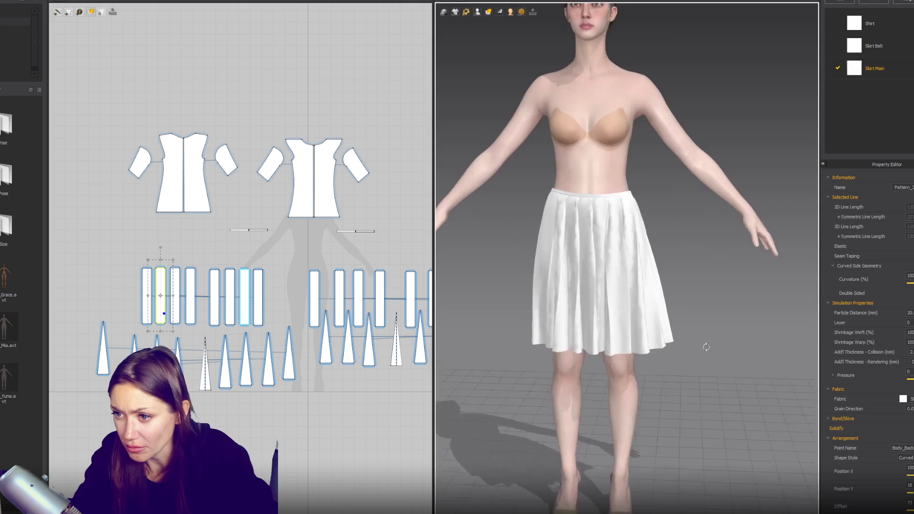
pyautogui.scroll(-5, 706, 347)
# Select the shirt and all its pattern pieces
pyautogui.click(495, 75)
pyautogui.click(558, 160)
pyautogui.moveTo(105, 111)
pyautogui.mouseDown()
pyautogui.moveTo(399, 221)
pyautogui.moveTo(441, 206)
pyautogui.mouseUp()
# Unfreeze the selected shirt pieces and undo them back to their previous position
pyautogui.rightClick(553, 179)
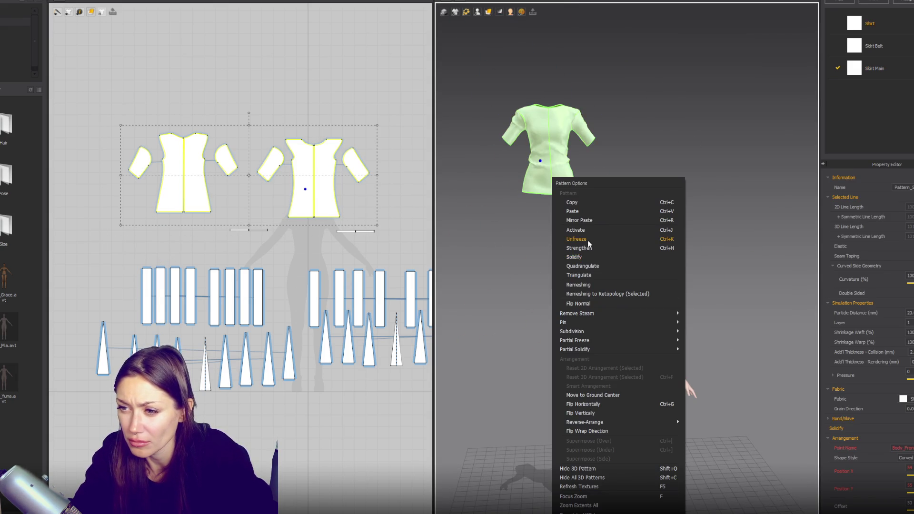
pyautogui.click(588, 240)
pyautogui.hotkey('ctrl', 'z')
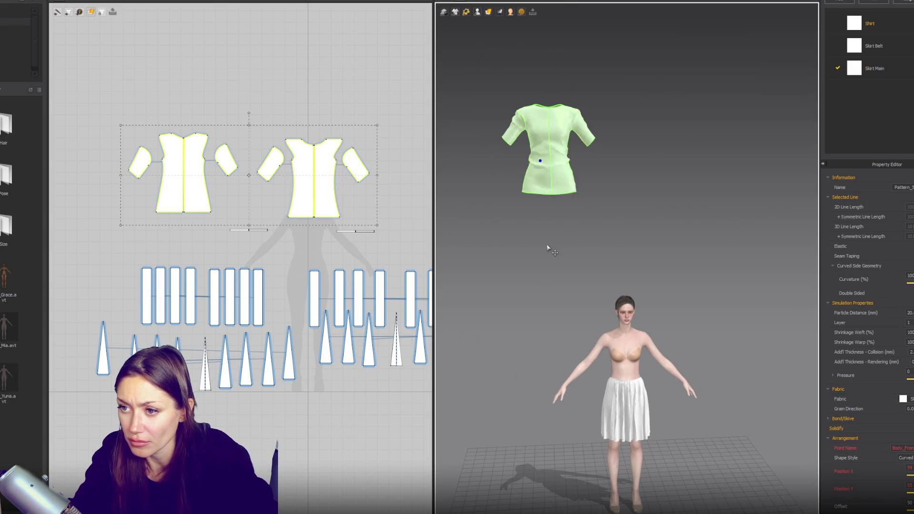
pyautogui.click(228, 95)
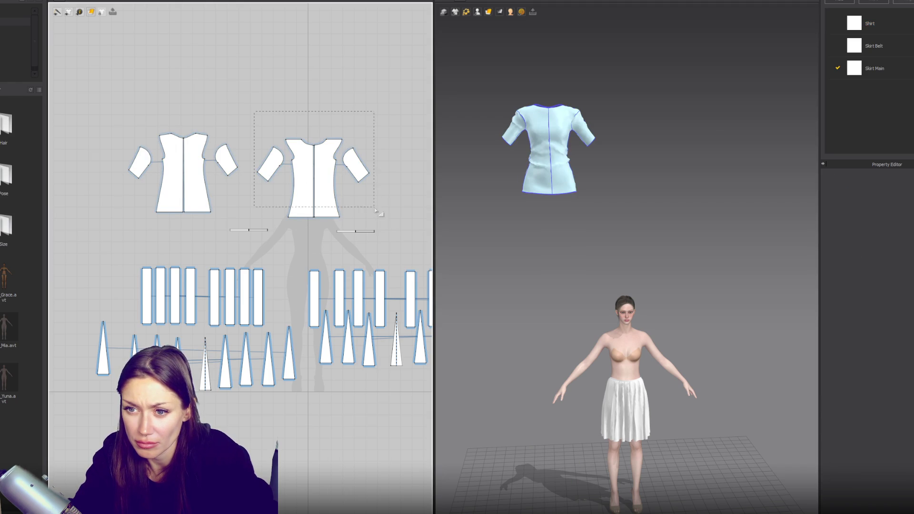
# Show the avatar's arrangement points and place the left shirt pieces on her back
pyautogui.moveTo(394, 229); pyautogui.dragTo(394, 230)
pyautogui.moveTo(477, 13)
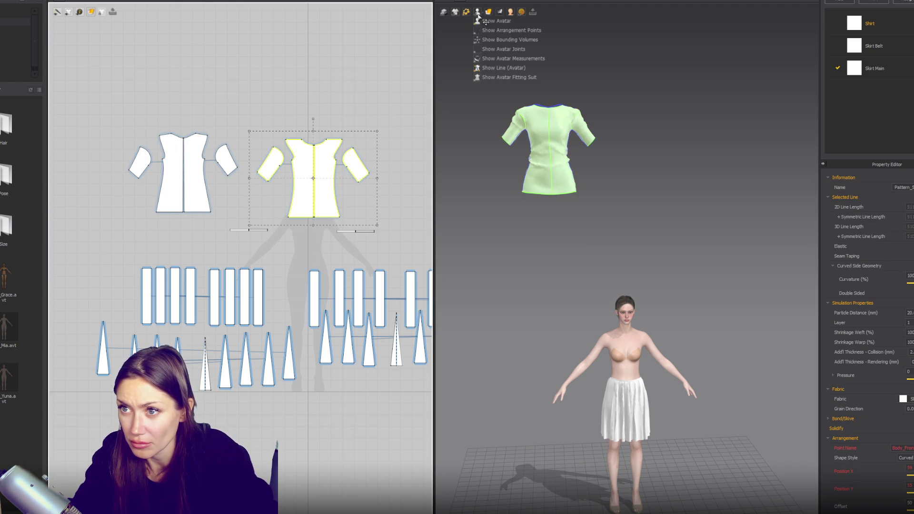
pyautogui.click(482, 31)
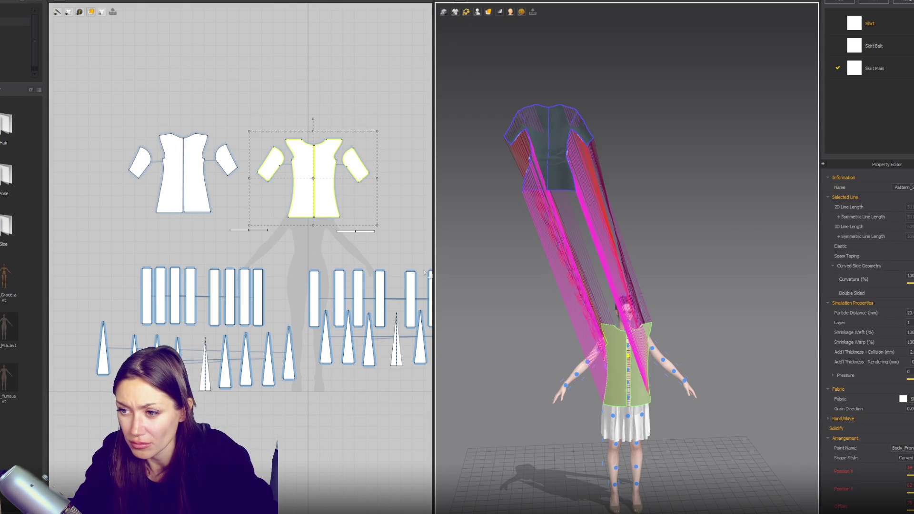
pyautogui.moveTo(635, 364); pyautogui.dragTo(705, 362, button='right')
pyautogui.moveTo(232, 101); pyautogui.dragTo(106, 220)
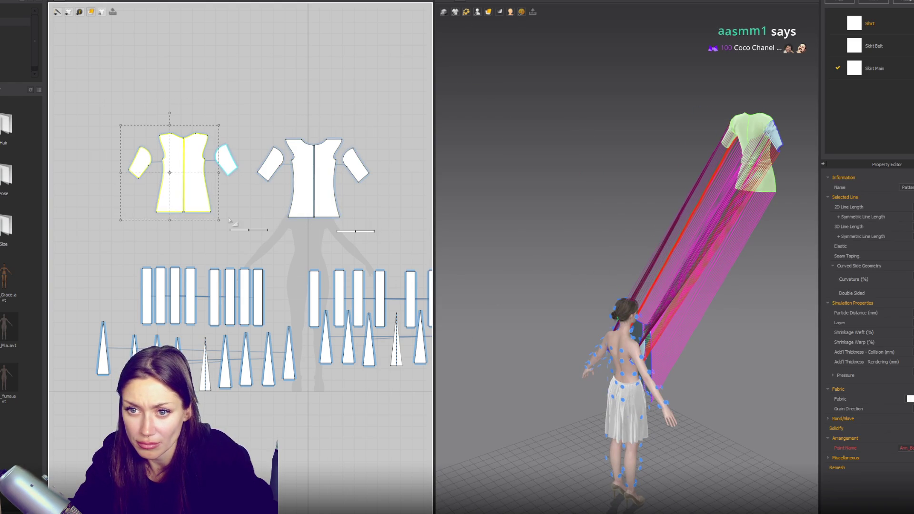
pyautogui.moveTo(636, 369); pyautogui.dragTo(666, 363, button='right')
pyautogui.click(625, 365)
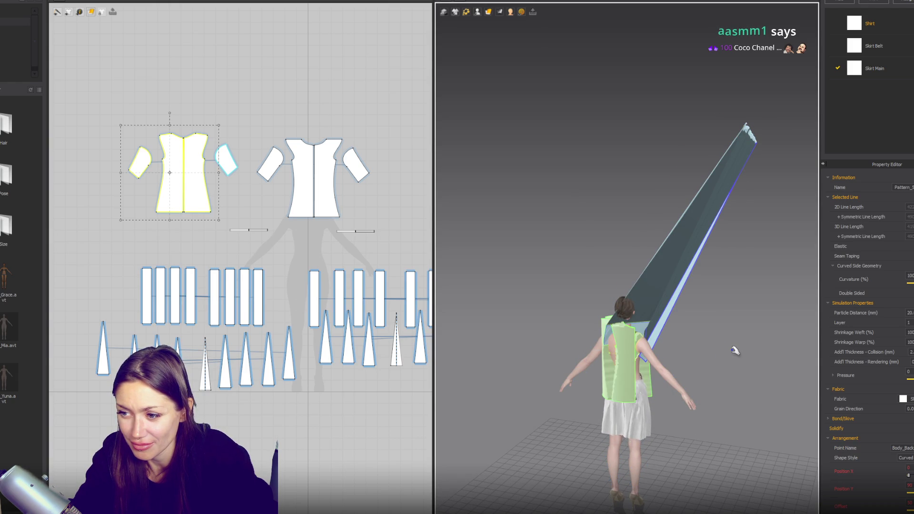
# Move both shirt pattern groups upward and re-arrange the shirt around the avatar
pyautogui.moveTo(679, 308); pyautogui.dragTo(613, 313, button='right')
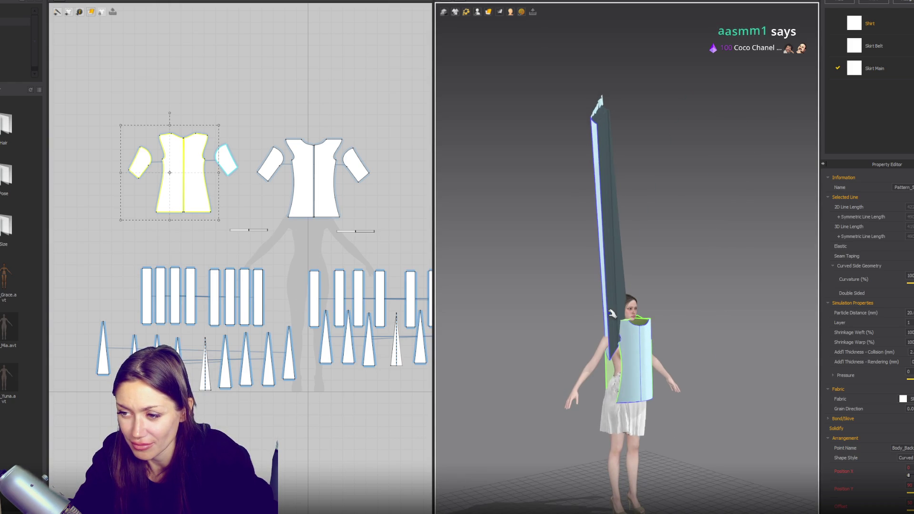
pyautogui.click(599, 104)
pyautogui.moveTo(101, 64); pyautogui.dragTo(400, 232)
pyautogui.moveTo(322, 202); pyautogui.dragTo(329, 149)
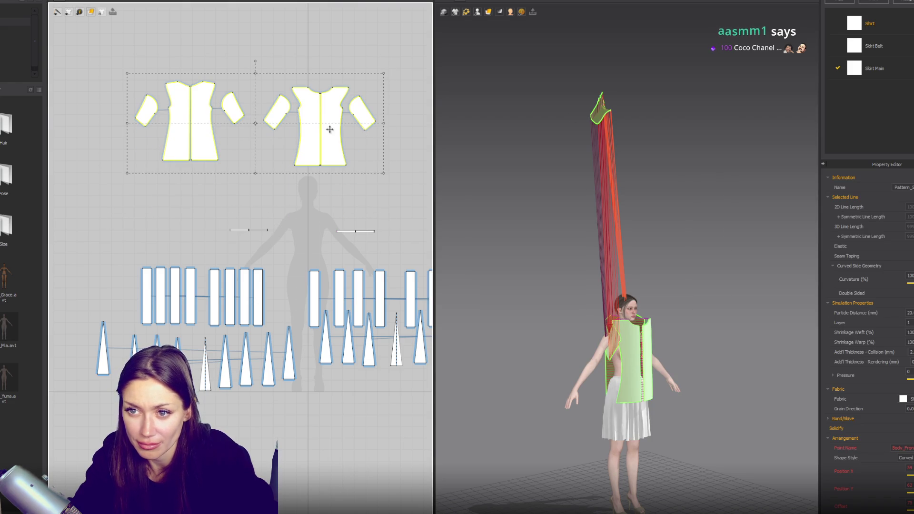
pyautogui.rightClick(329, 129)
pyautogui.click(354, 349)
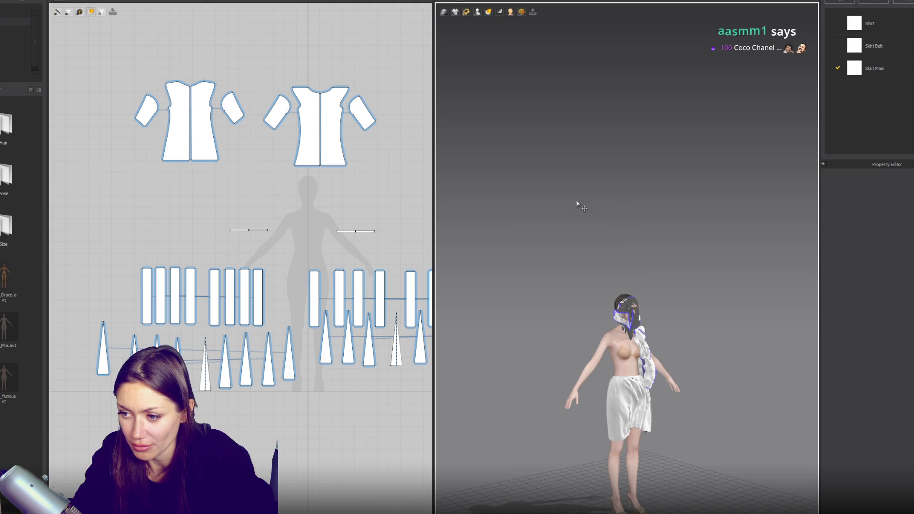
# Undo twice to restore the sewn shirt, then select both sets of shirt patterns
pyautogui.hotkey('ctrl', 'z')
pyautogui.hotkey('ctrl', 'z')
pyautogui.hotkey('ctrl', 'z')
pyautogui.hotkey('ctrl', 'z')
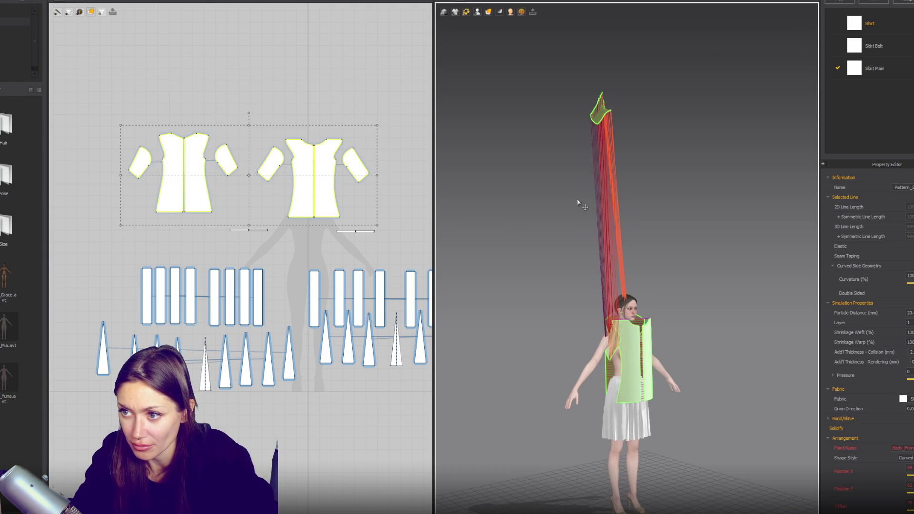
pyautogui.hotkey('ctrl', 'z')
pyautogui.hotkey('ctrl', 'z')
pyautogui.hotkey('ctrl', 'z')
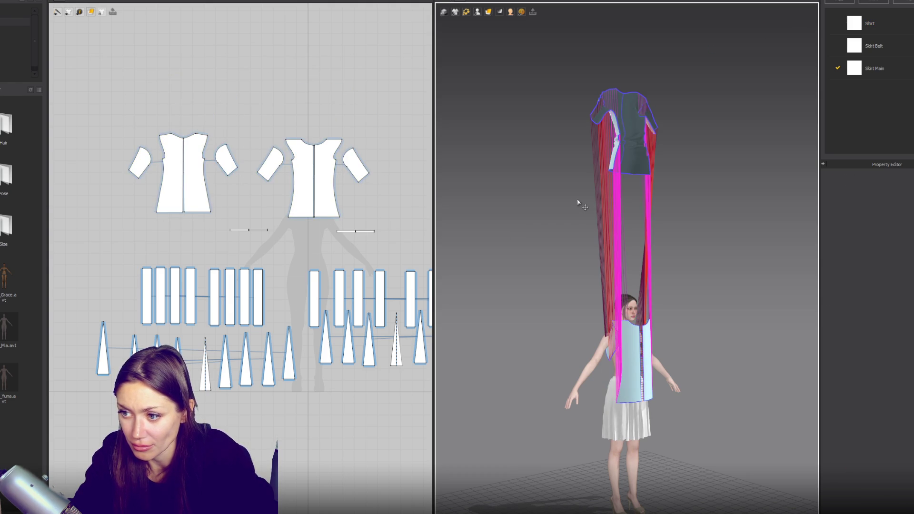
pyautogui.moveTo(131, 93); pyautogui.dragTo(388, 225)
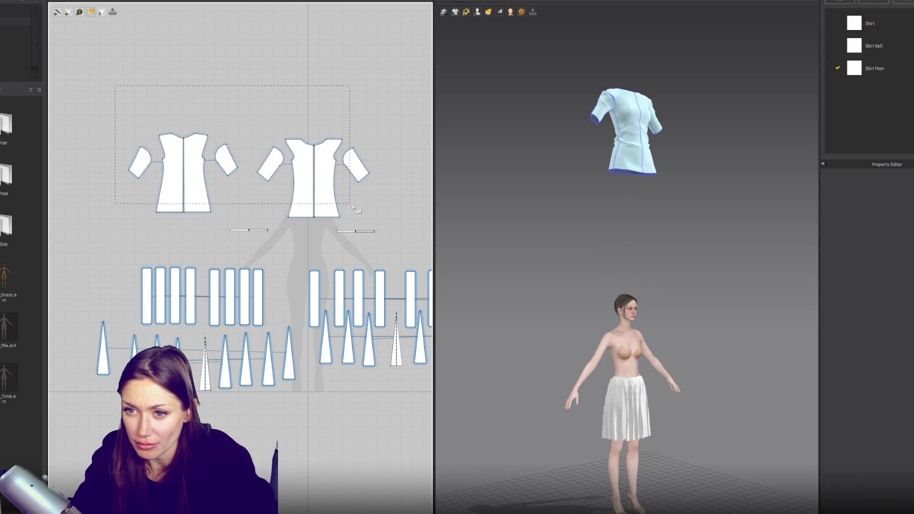
# Solidify the shirt, drag it down onto the avatar's torso and simulate it into place
pyautogui.moveTo(317, 213); pyautogui.dragTo(337, 106)
pyautogui.rightClick(339, 97)
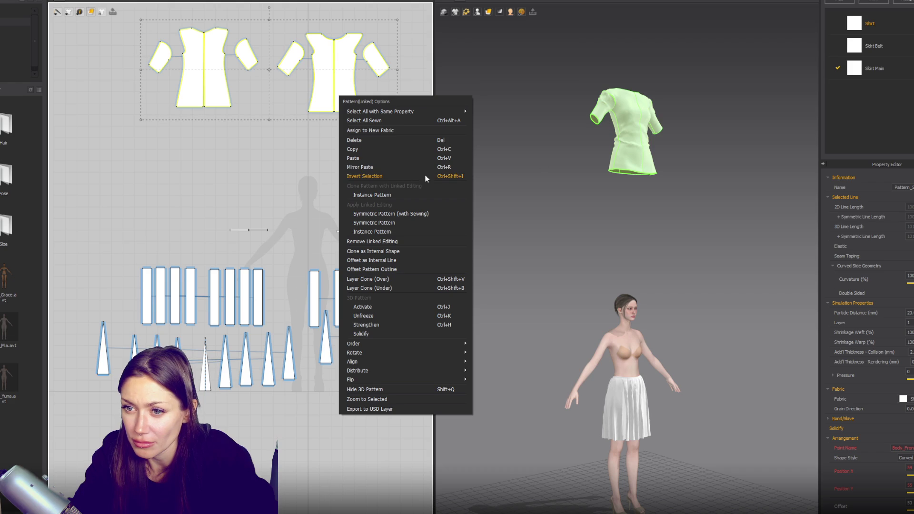
pyautogui.click(626, 120)
pyautogui.rightClick(626, 120)
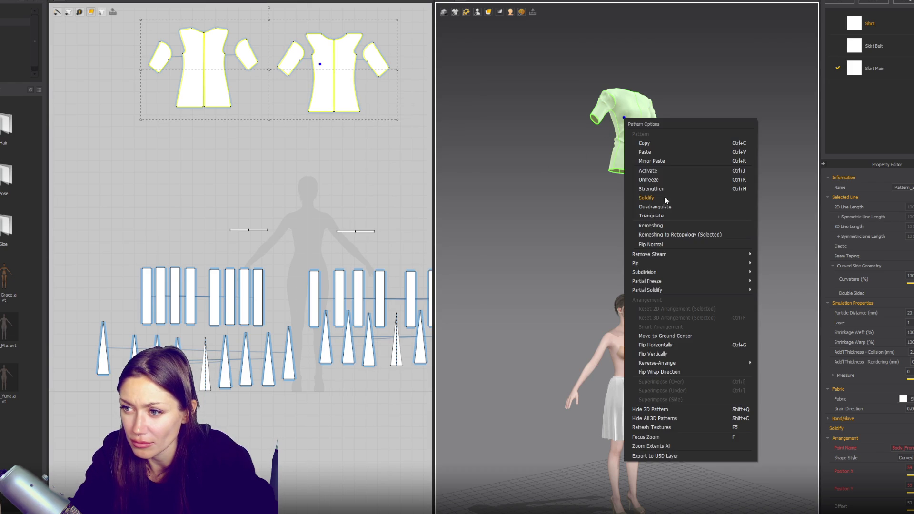
pyautogui.click(663, 183)
pyautogui.moveTo(630, 120); pyautogui.dragTo(632, 358)
pyautogui.moveTo(631, 357)
pyautogui.mouseDown(button='right')
pyautogui.moveTo(720, 338)
pyautogui.moveTo(667, 310)
pyautogui.moveTo(611, 257)
pyautogui.moveTo(743, 262)
pyautogui.moveTo(612, 271)
pyautogui.moveTo(673, 238)
pyautogui.moveTo(691, 240)
pyautogui.moveTo(552, 208)
pyautogui.moveTo(567, 205)
pyautogui.mouseUp(button='right')
pyautogui.click(610, 257)
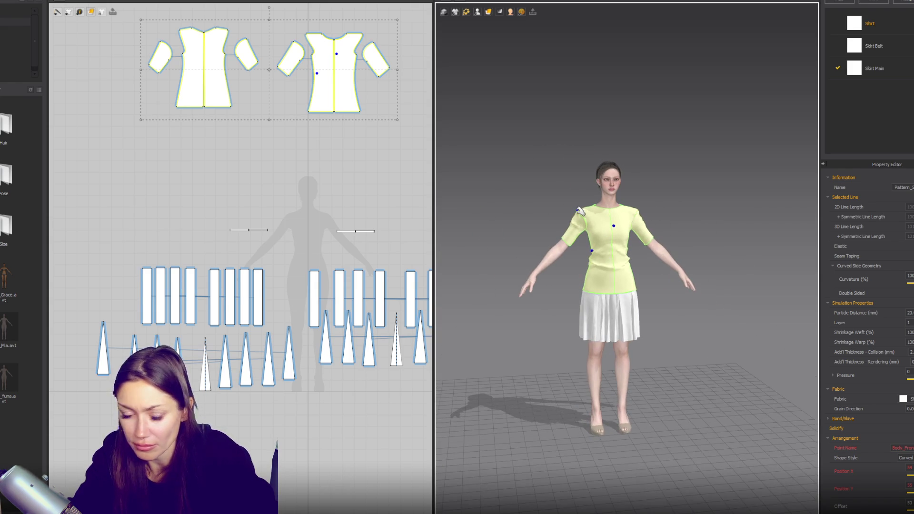
# Select the right back shirt piece and its hem line
pyautogui.scroll(-3, 334, 285)
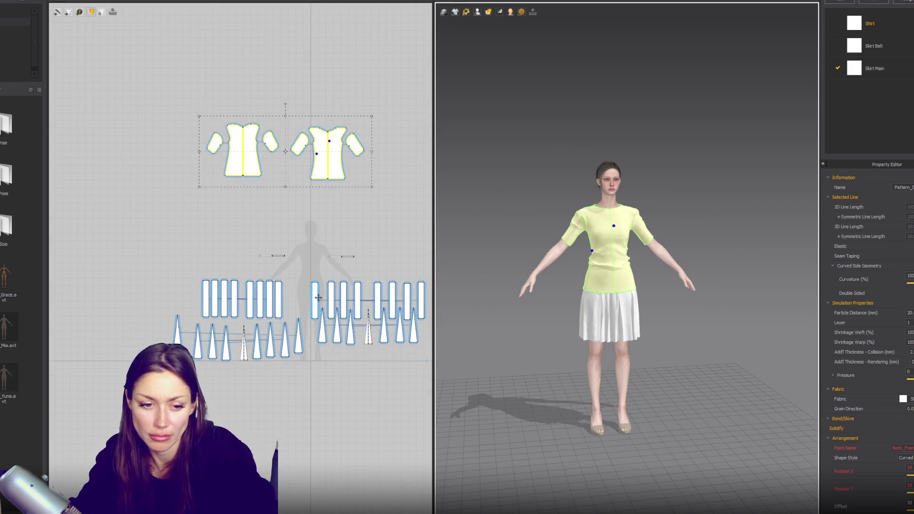
pyautogui.scroll(2, 636, 286)
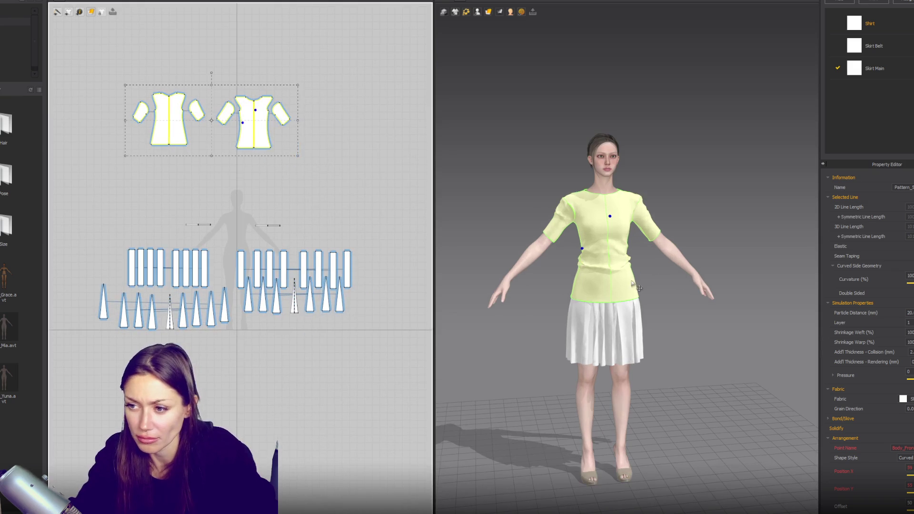
pyautogui.click(269, 154)
pyautogui.click(267, 154)
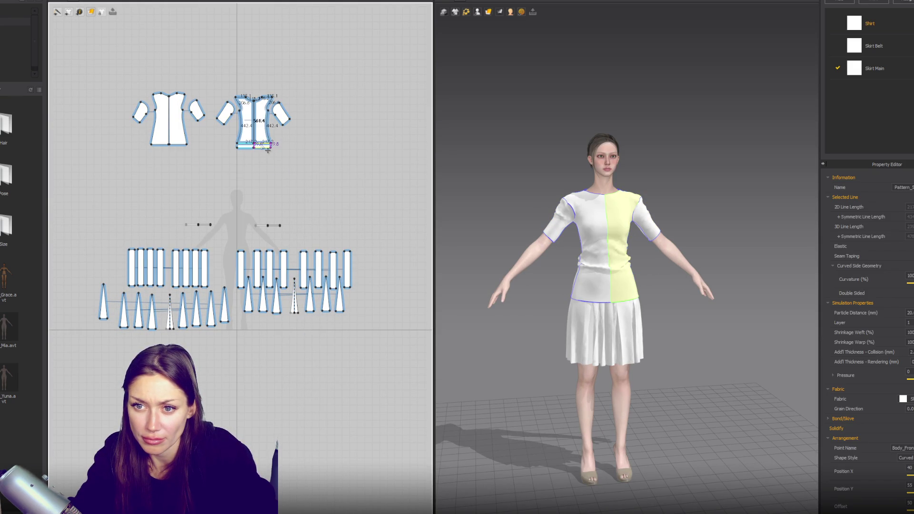
pyautogui.click(186, 141)
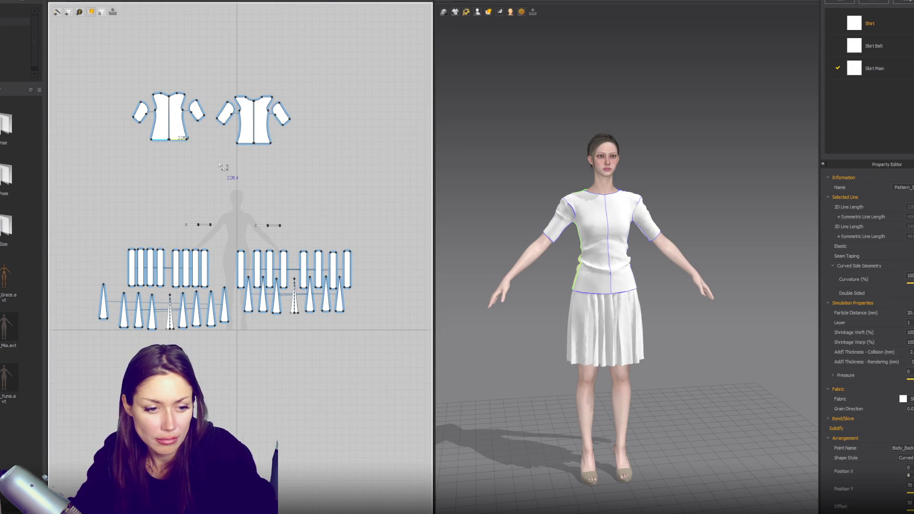
pyautogui.scroll(3, 218, 161)
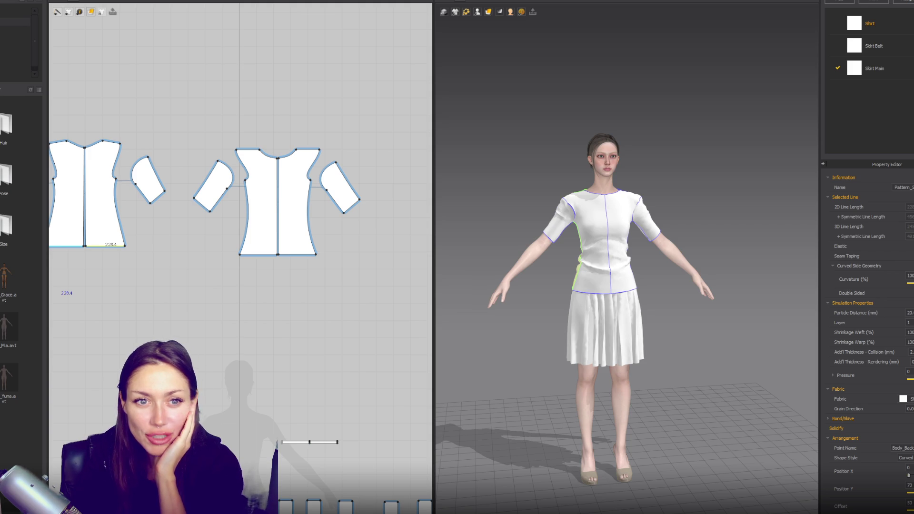
pyautogui.scroll(-5, 286, 328)
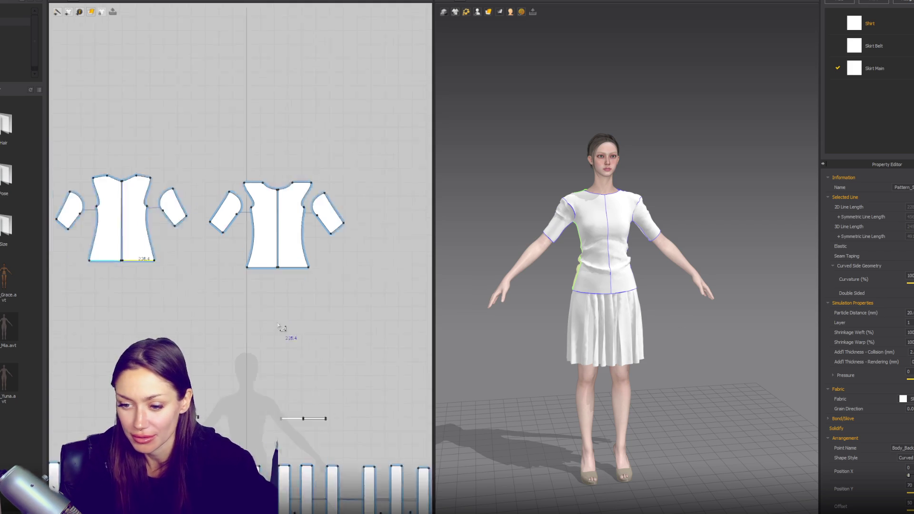
# Reposition the right-side skirt strips and godet triangles in the pattern layout
pyautogui.moveTo(359, 287); pyautogui.dragTo(281, 321)
pyautogui.click(234, 303)
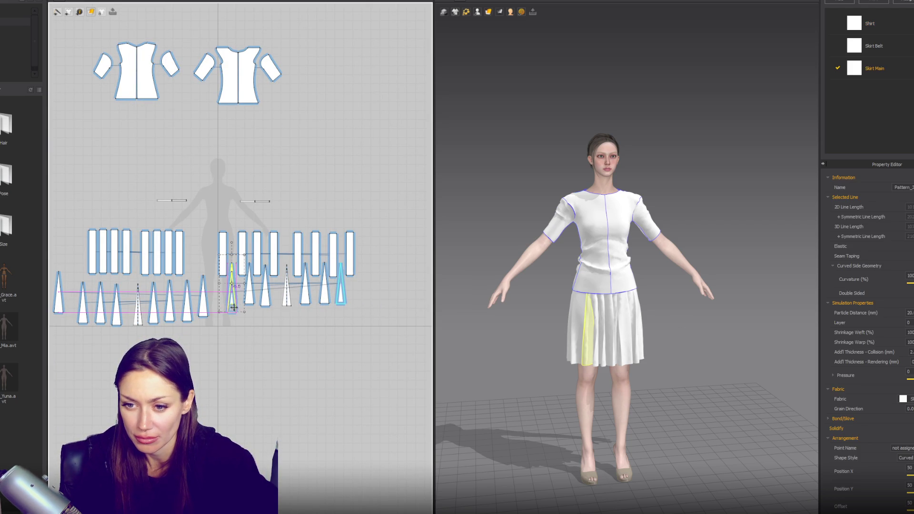
pyautogui.moveTo(369, 300); pyautogui.dragTo(220, 333)
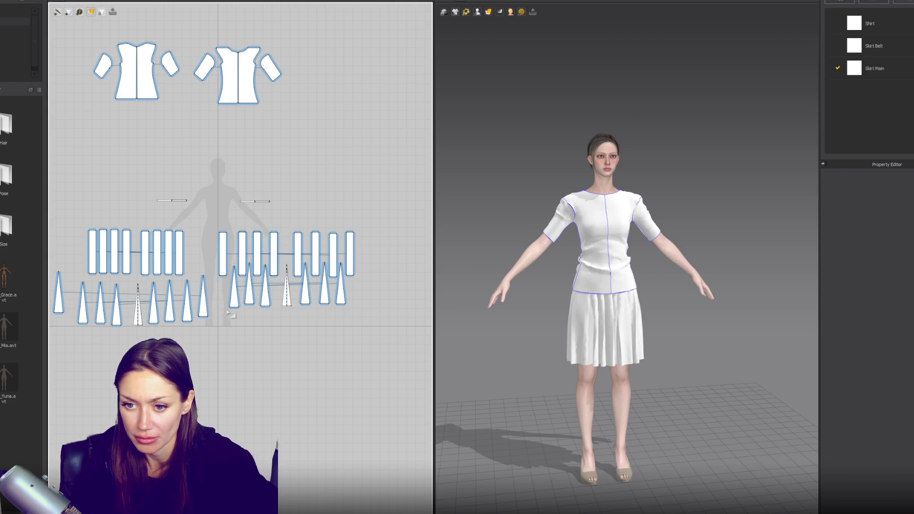
pyautogui.moveTo(353, 253); pyautogui.dragTo(222, 316)
pyautogui.moveTo(340, 298); pyautogui.dragTo(362, 322)
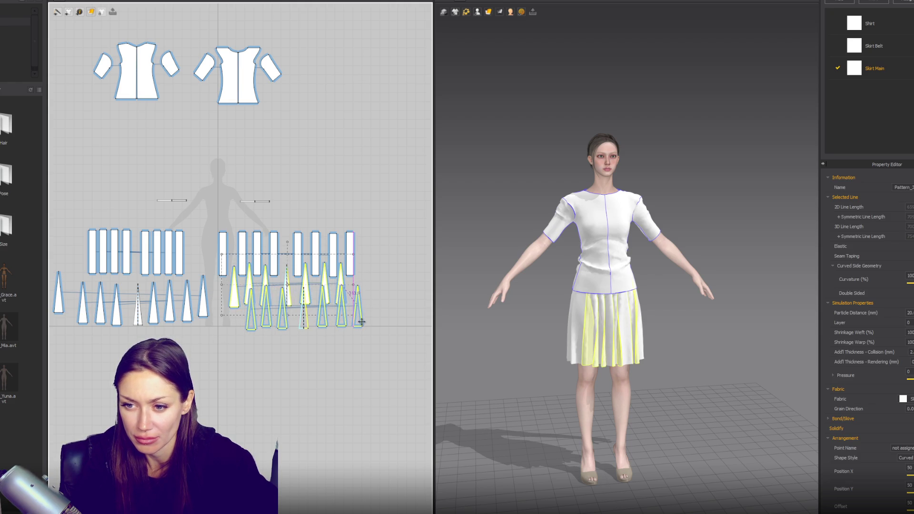
pyautogui.moveTo(388, 229)
pyautogui.mouseDown()
pyautogui.moveTo(214, 286)
pyautogui.moveTo(267, 272)
pyautogui.mouseUp()
pyautogui.moveTo(267, 273); pyautogui.dragTo(373, 262, button='middle')
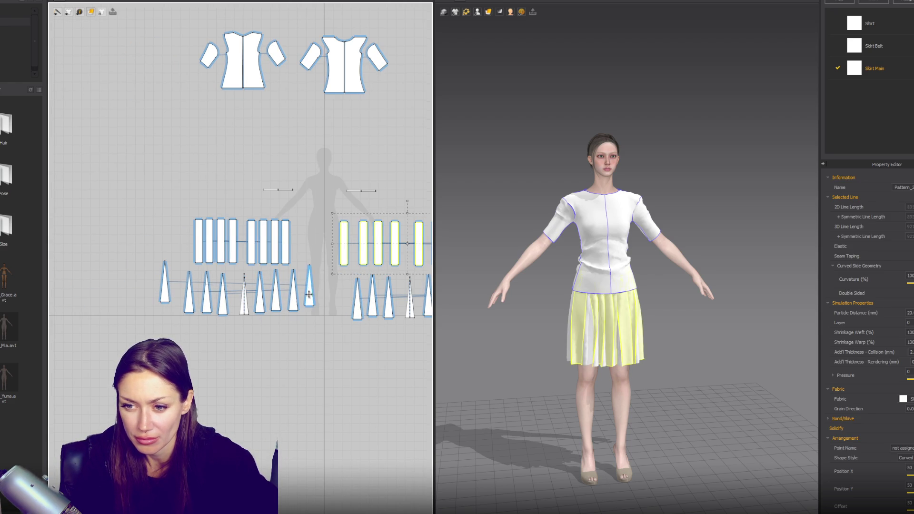
pyautogui.moveTo(164, 285); pyautogui.dragTo(169, 289)
# Adjust the leftmost godet triangle and recentre the 2D pattern view
pyautogui.moveTo(147, 347); pyautogui.dragTo(318, 273)
pyautogui.click(172, 307)
pyautogui.moveTo(172, 307)
pyautogui.mouseDown(button='middle')
pyautogui.moveTo(45, 307)
pyautogui.moveTo(88, 308)
pyautogui.mouseUp(button='middle')
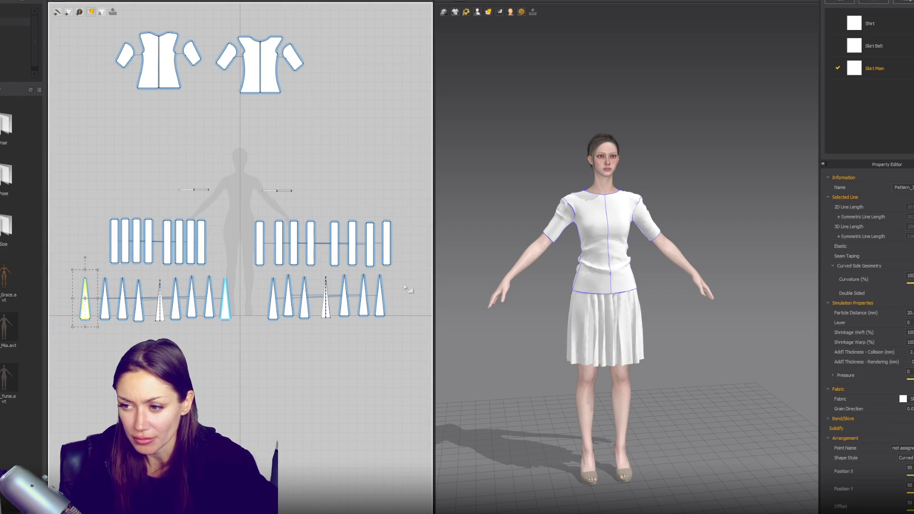
pyautogui.moveTo(402, 253); pyautogui.dragTo(275, 269)
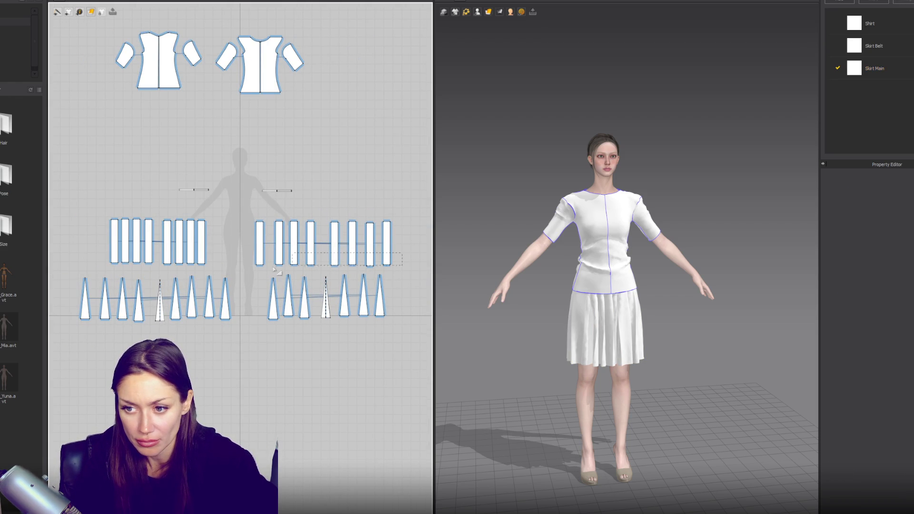
pyautogui.moveTo(93, 269); pyautogui.dragTo(93, 270)
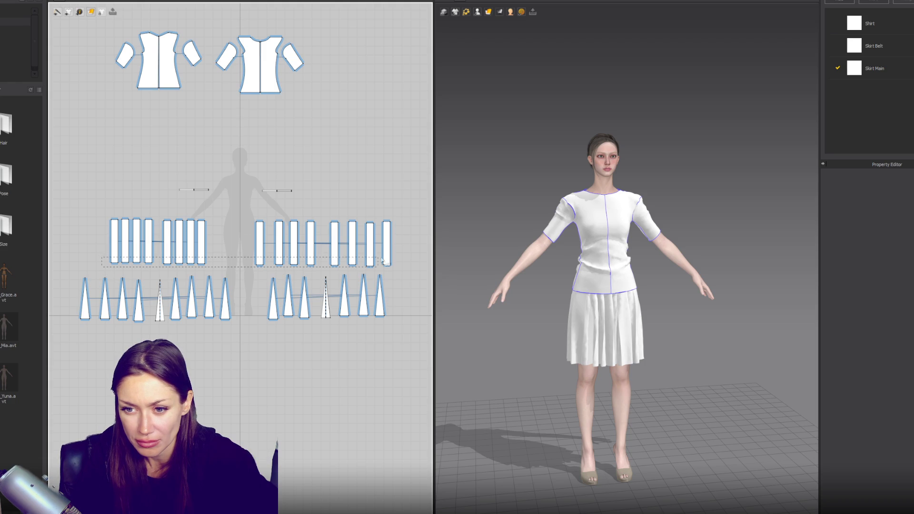
# Select the bottom edges of all strips and godets and widen them into flared trapezoids
pyautogui.moveTo(402, 261); pyautogui.dragTo(101, 272)
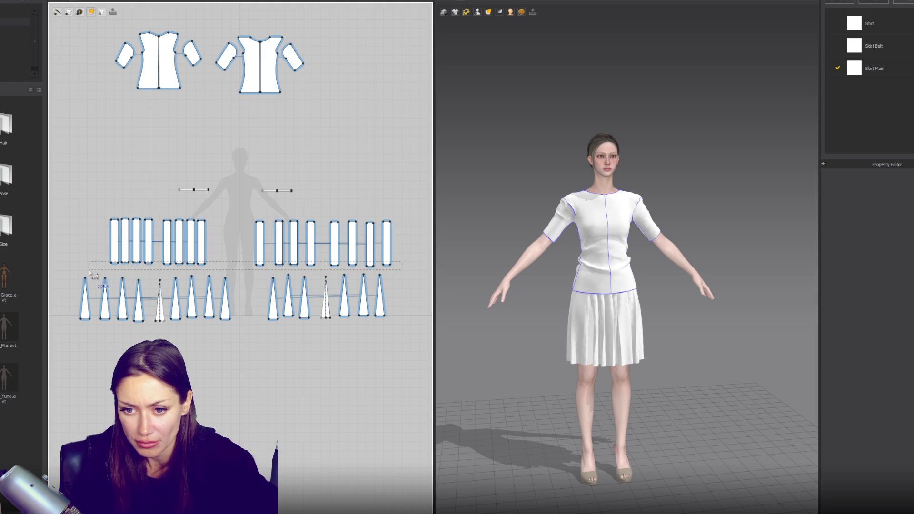
pyautogui.moveTo(412, 310); pyautogui.dragTo(106, 354)
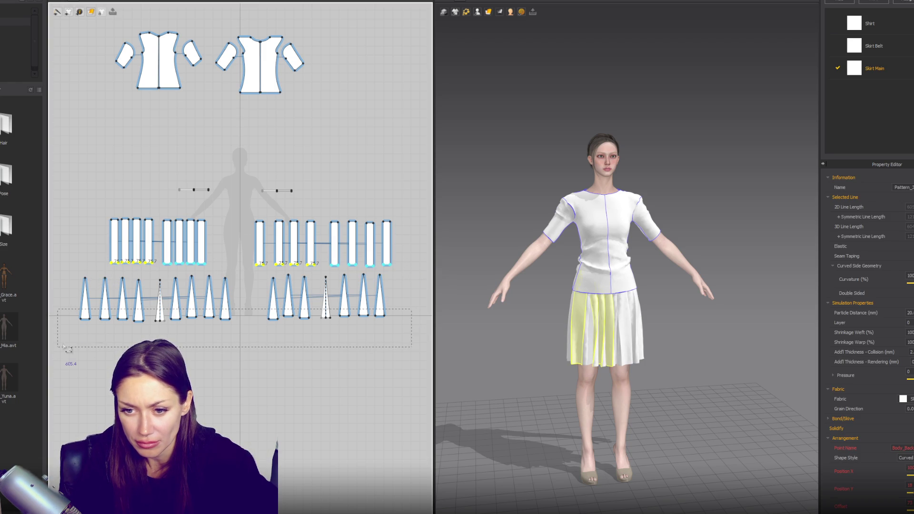
pyautogui.hotkey('ctrl', 'a')
pyautogui.moveTo(312, 324); pyautogui.dragTo(306, 313)
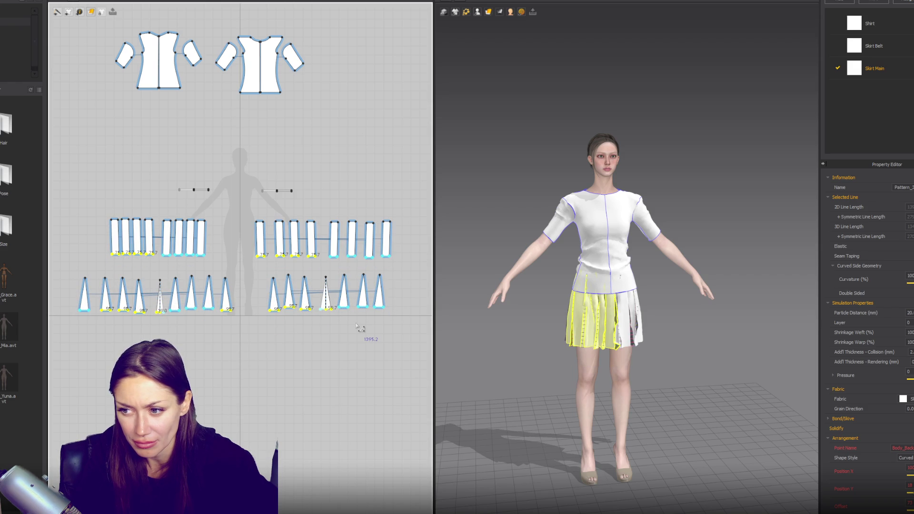
pyautogui.click(476, 324)
pyautogui.scroll(-2, 481, 324)
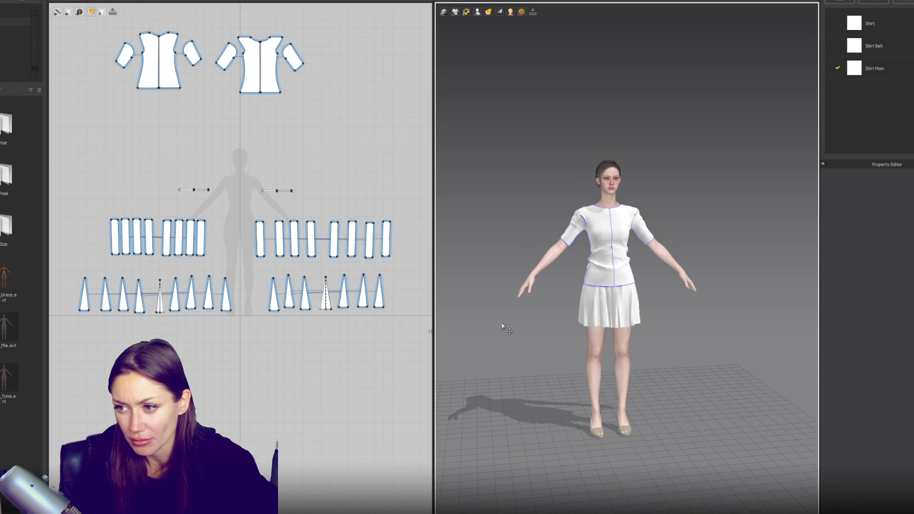
pyautogui.moveTo(219, 129)
pyautogui.mouseDown(button='right')
pyautogui.moveTo(232, 186)
pyautogui.moveTo(224, 272)
pyautogui.mouseUp(button='right')
pyautogui.scroll(3, 187, 179)
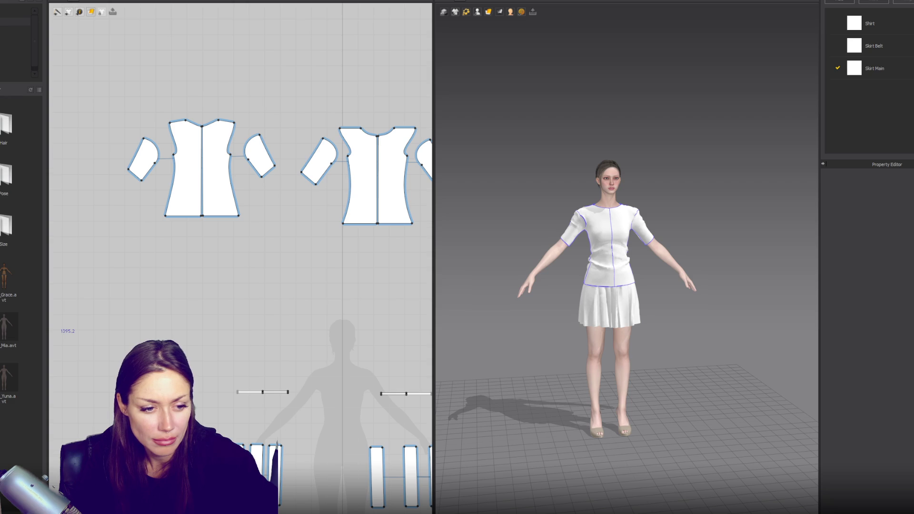
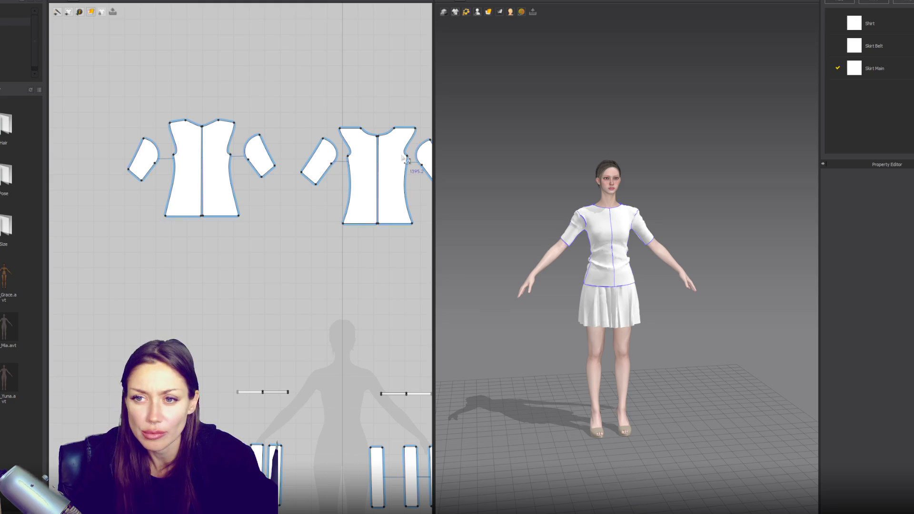
# Draw a tall narrow rectangle and a 500 by 500 square in the empty space above the shirts
pyautogui.scroll(-2, 333, 191)
pyautogui.moveTo(333, 115); pyautogui.dragTo(320, 235, button='middle')
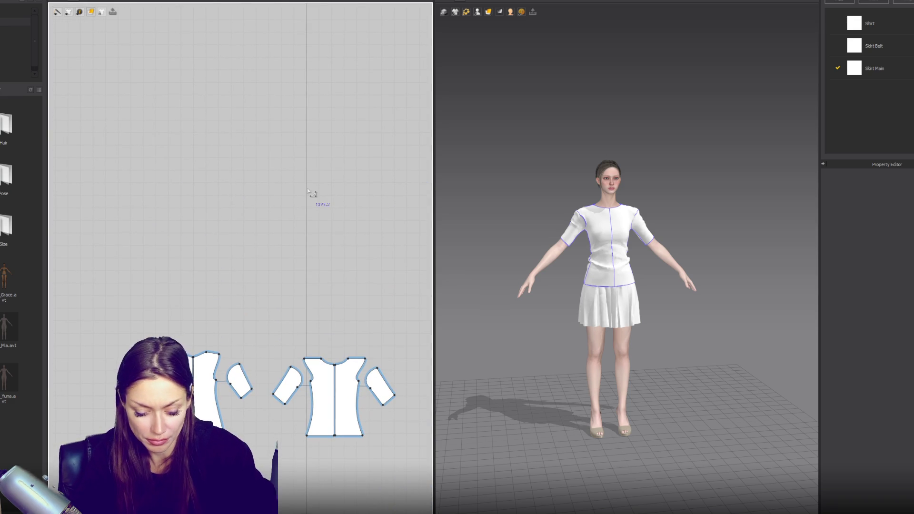
pyautogui.moveTo(317, 127)
pyautogui.mouseDown()
pyautogui.moveTo(333, 188)
pyautogui.moveTo(327, 212)
pyautogui.mouseUp()
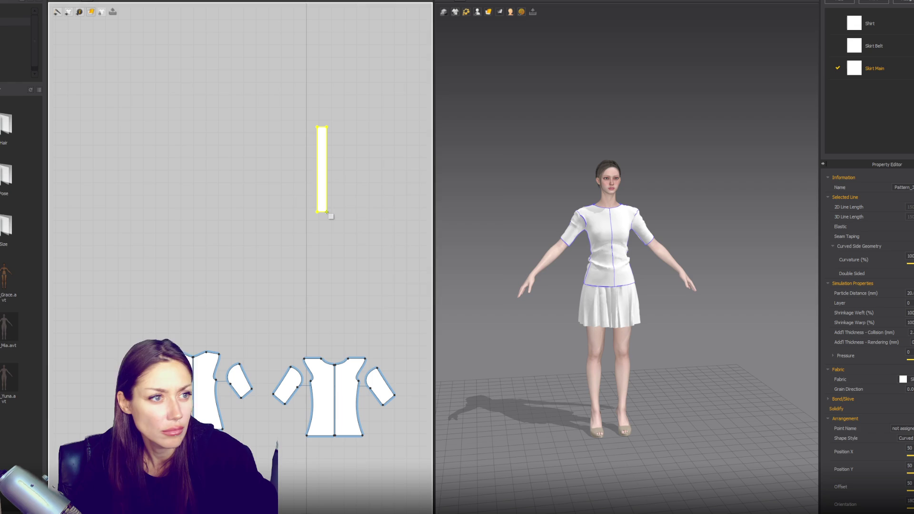
pyautogui.click(327, 212)
pyautogui.press('Return')
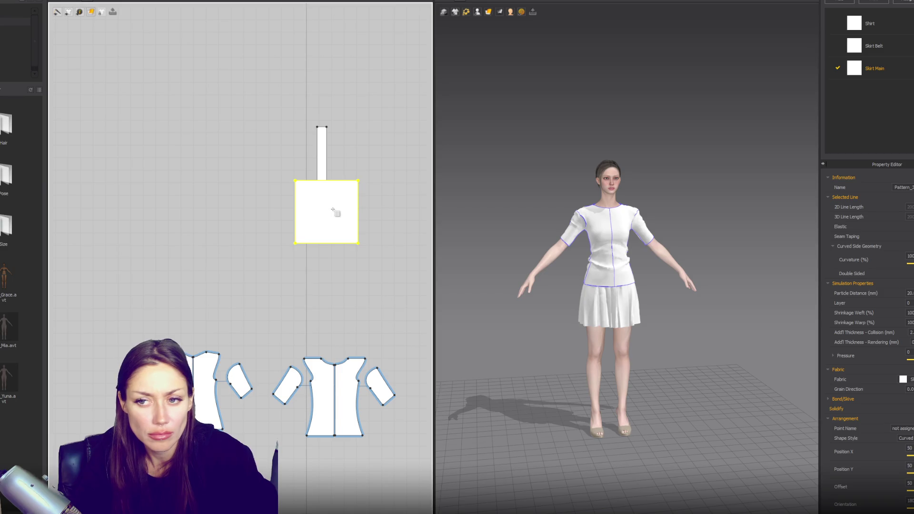
pyautogui.moveTo(335, 222)
pyautogui.mouseDown()
pyautogui.moveTo(230, 200)
pyautogui.moveTo(232, 244)
pyautogui.mouseUp()
# Move the narrow strip to the left beside the square, then delete the square
pyautogui.moveTo(316, 164); pyautogui.dragTo(279, 160)
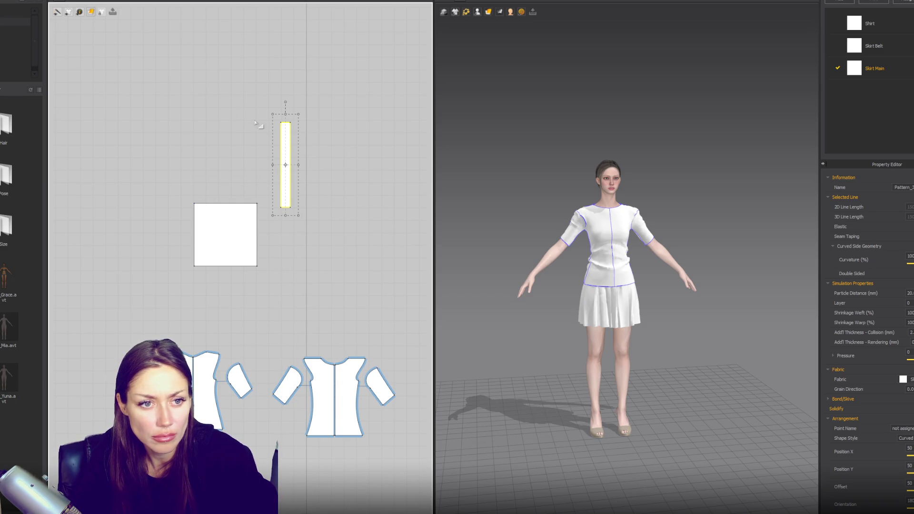
pyautogui.moveTo(284, 177); pyautogui.dragTo(172, 167)
pyautogui.moveTo(222, 253); pyautogui.dragTo(222, 166)
pyautogui.press('Delete')
# Duplicate the narrow strip and place the copy beside the original
pyautogui.click(180, 164)
pyautogui.hotkey('ctrl', 'c')
pyautogui.hotkey('ctrl', 'v')
pyautogui.click(203, 162)
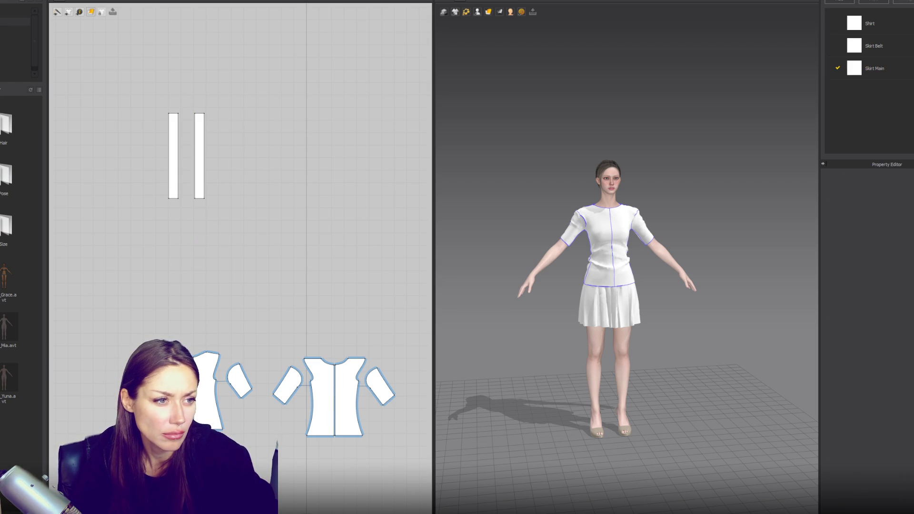
# Widen the right strip by pulling its corners out, and delete its top-left point to form a triangle
pyautogui.click(205, 133)
pyautogui.click(205, 114)
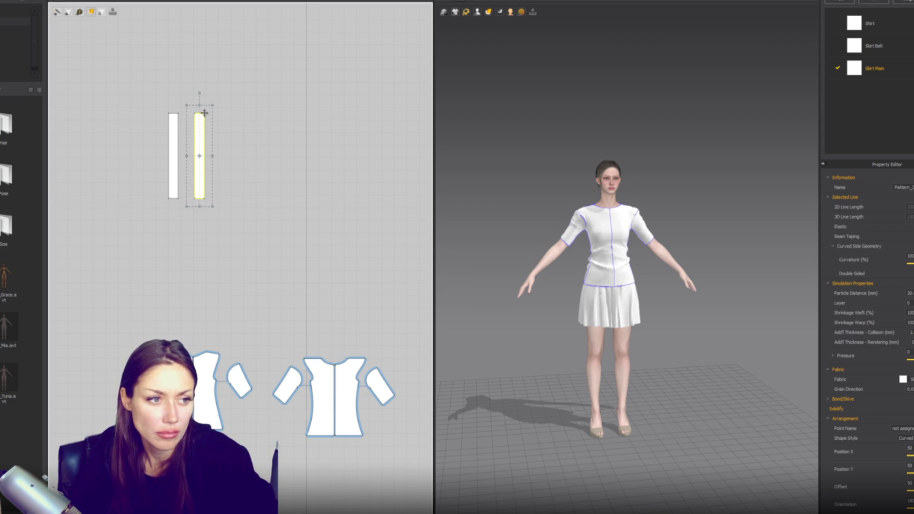
pyautogui.moveTo(206, 114); pyautogui.dragTo(252, 114)
pyautogui.moveTo(207, 200); pyautogui.dragTo(255, 204)
pyautogui.moveTo(197, 200); pyautogui.dragTo(197, 173)
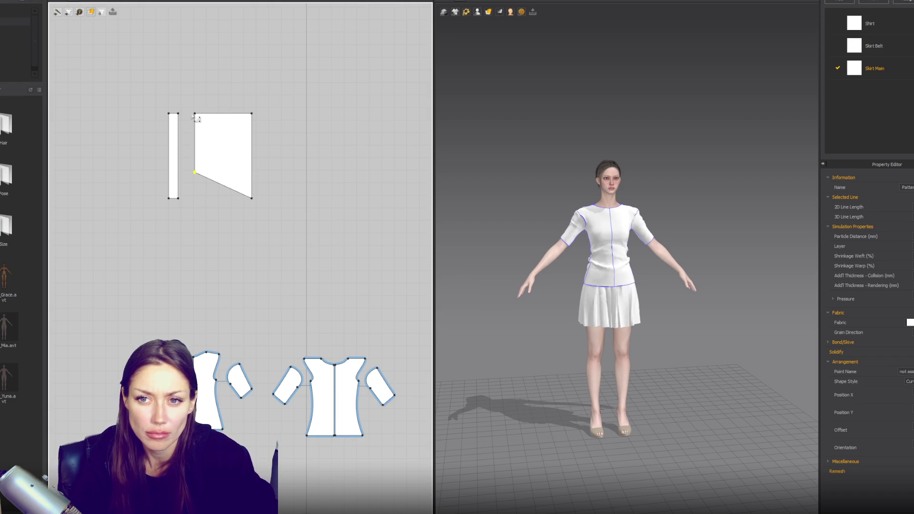
pyautogui.click(194, 115)
pyautogui.press('Delete')
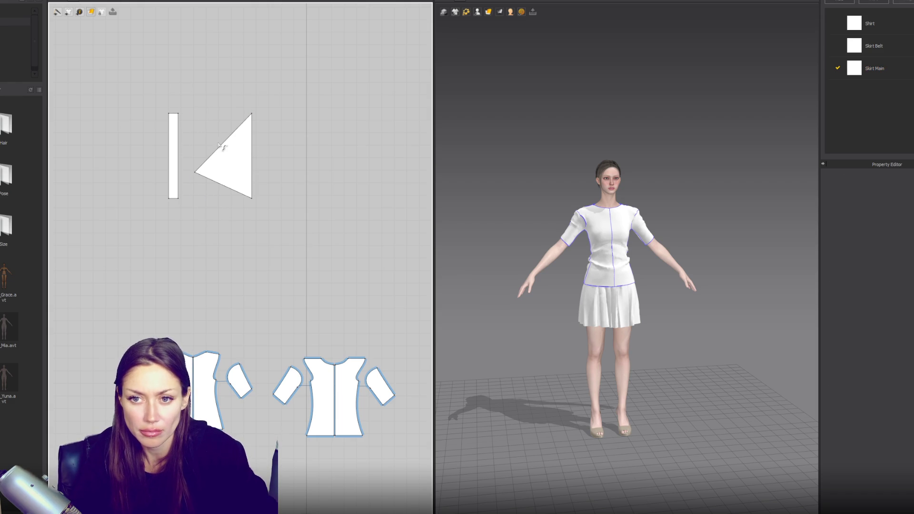
# Bend the panel's slanted edge into a curve and lower its bottom corners
pyautogui.moveTo(223, 151)
pyautogui.mouseDown()
pyautogui.moveTo(201, 122)
pyautogui.moveTo(205, 129)
pyautogui.mouseUp()
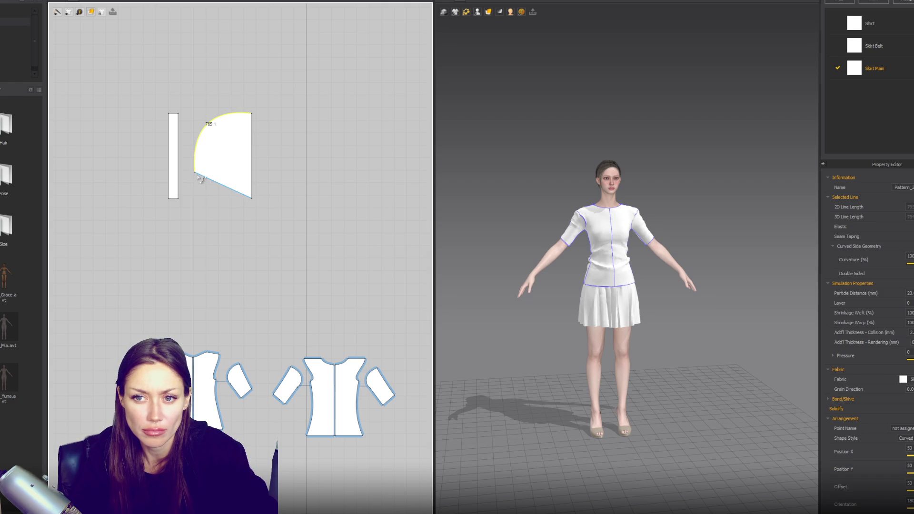
pyautogui.moveTo(196, 173); pyautogui.dragTo(195, 194)
pyautogui.moveTo(252, 198); pyautogui.dragTo(257, 220)
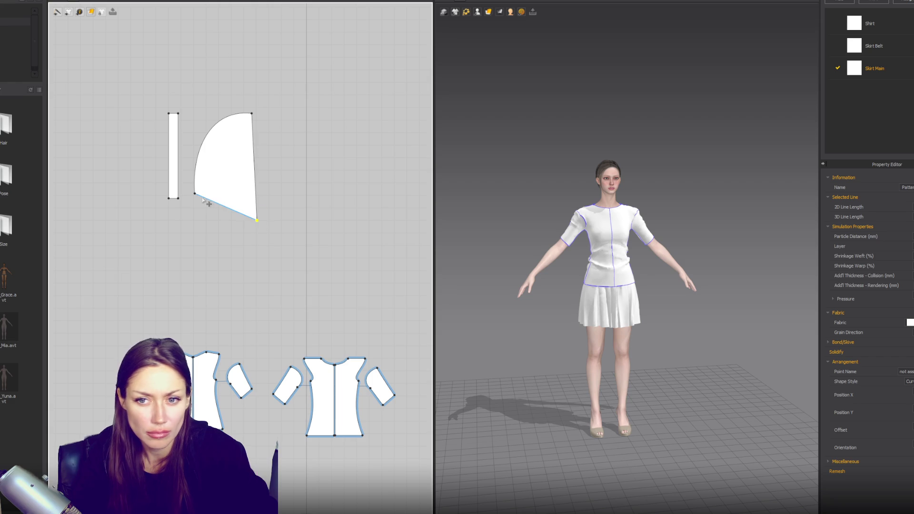
pyautogui.click(195, 195)
pyautogui.moveTo(192, 154)
pyautogui.mouseDown()
pyautogui.moveTo(205, 117)
pyautogui.moveTo(190, 112)
pyautogui.moveTo(198, 109)
pyautogui.mouseUp()
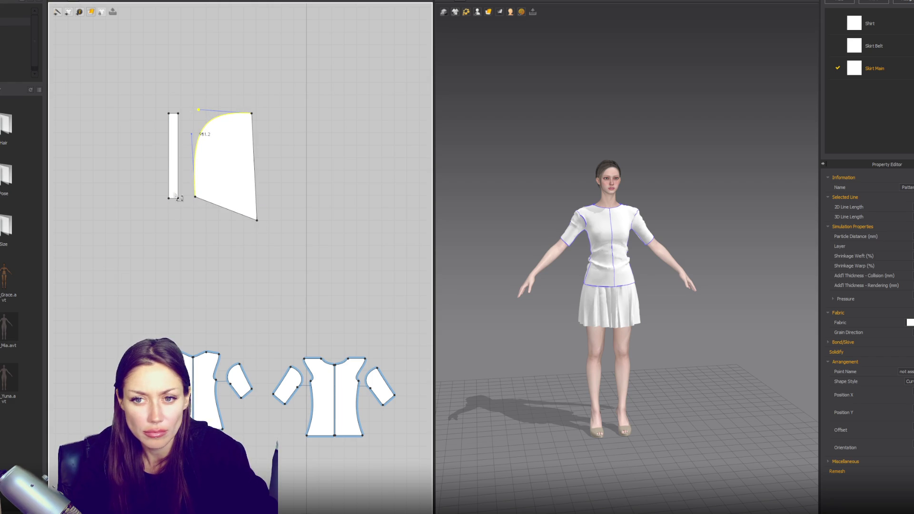
# Add a point to taper the left strip's lower end inward, and curve the panel's bottom edge upward
pyautogui.click(179, 170)
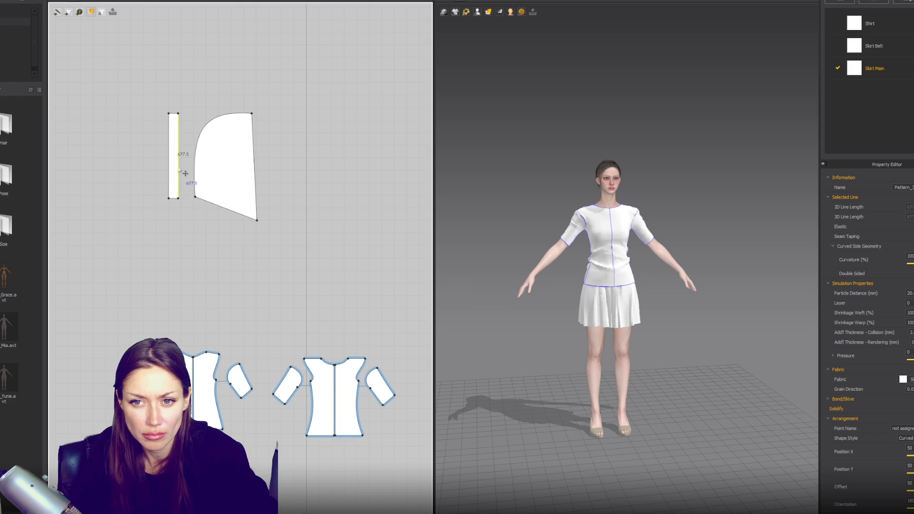
pyautogui.click(180, 170)
pyautogui.click(179, 168)
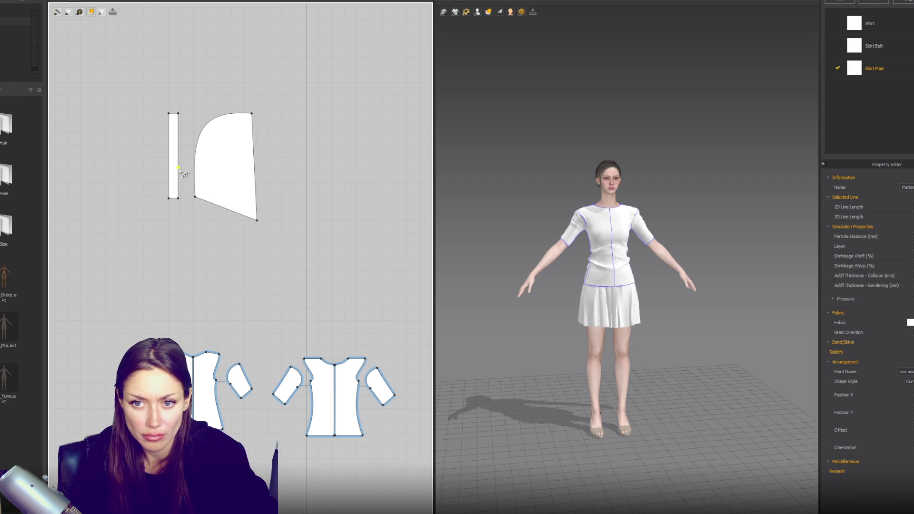
pyautogui.moveTo(179, 199); pyautogui.dragTo(175, 198)
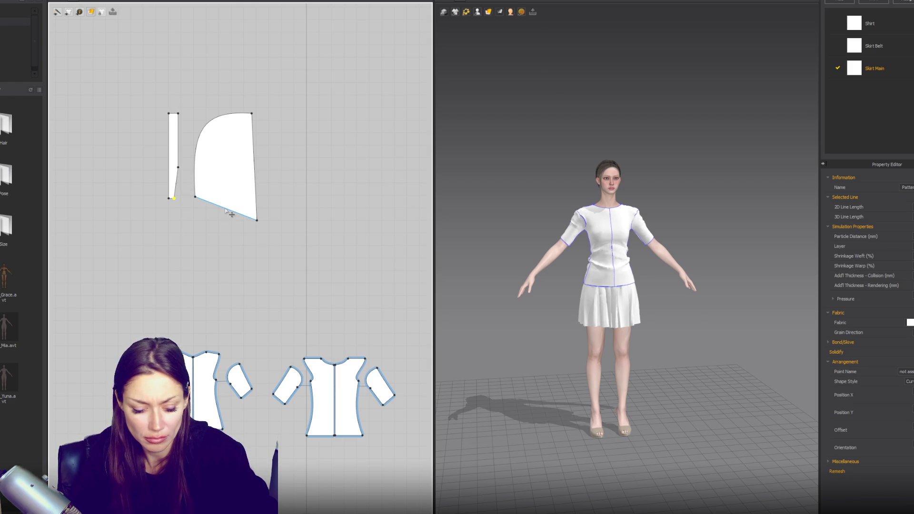
pyautogui.moveTo(225, 211)
pyautogui.mouseDown()
pyautogui.moveTo(229, 200)
pyautogui.moveTo(242, 218)
pyautogui.mouseUp()
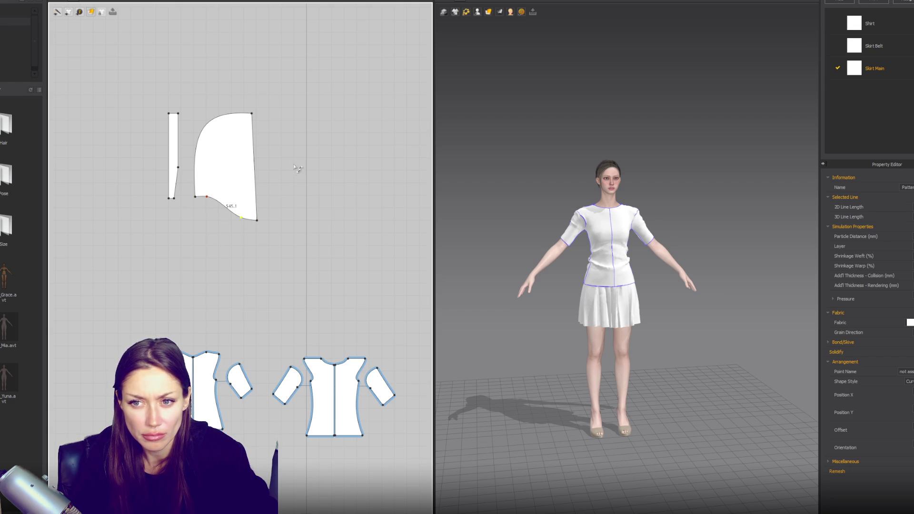
pyautogui.click(179, 116)
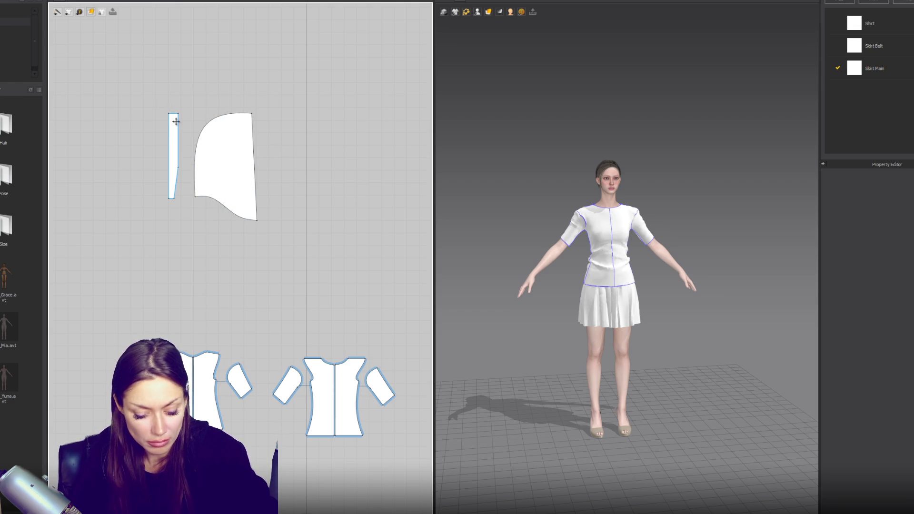
# Sew the centre strip's edge to the side panel's edge from the top corner
pyautogui.click(212, 198)
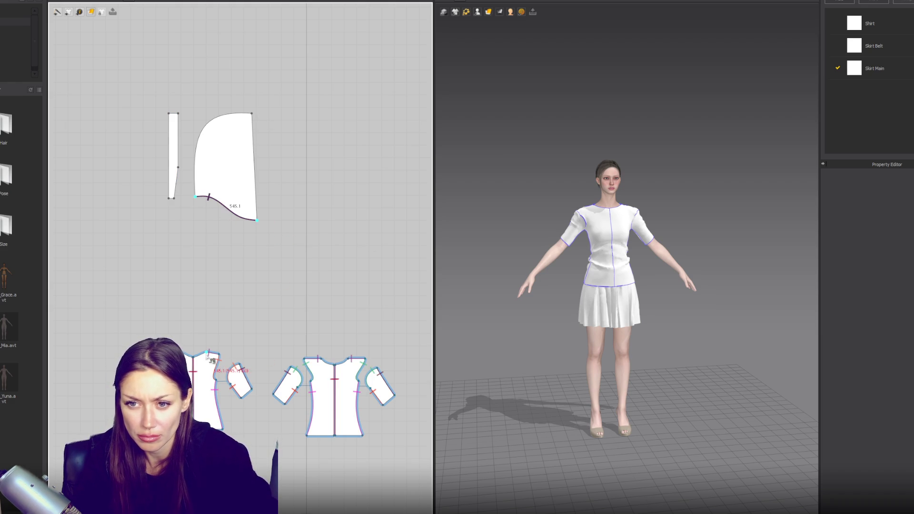
pyautogui.click(170, 115)
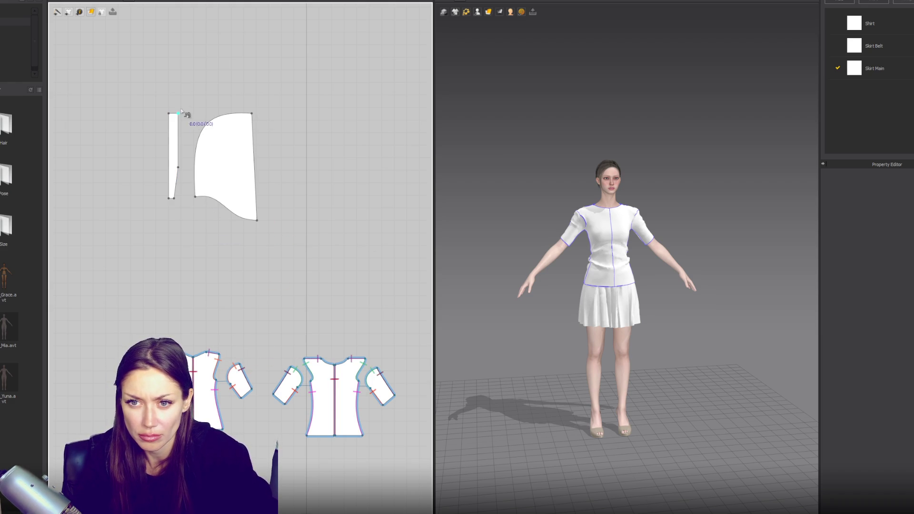
pyautogui.click(174, 198)
pyautogui.click(252, 113)
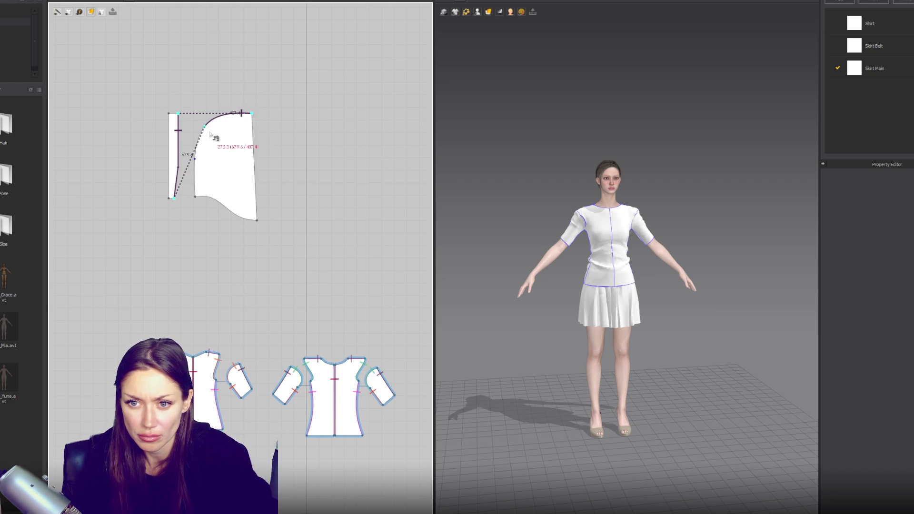
pyautogui.click(196, 160)
# Stretch the centre strip downward and sew its edge to the panel's curved edge
pyautogui.click(179, 171)
pyautogui.moveTo(173, 206); pyautogui.dragTo(172, 269)
pyautogui.click(205, 225)
pyautogui.click(251, 113)
pyautogui.click(195, 196)
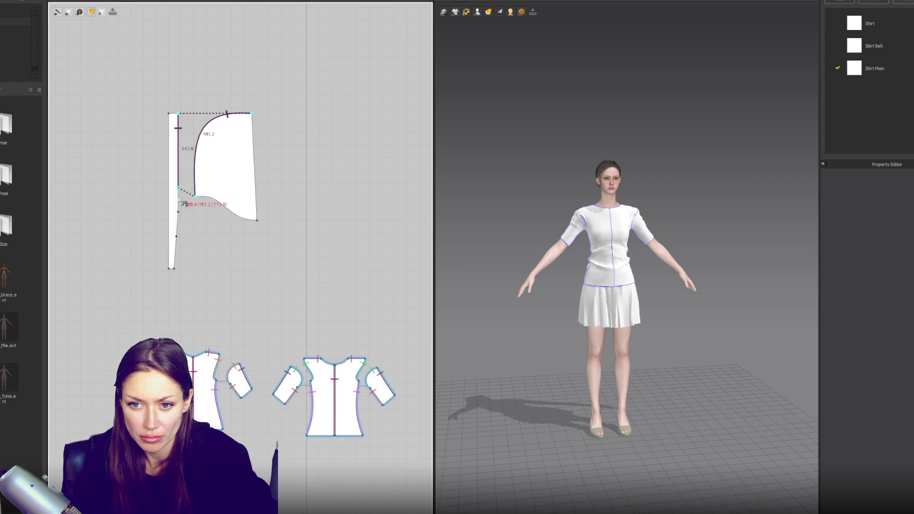
pyautogui.click(173, 269)
# Box-select the pattern pieces, then select the side panel and clear the selection
pyautogui.press('a')
pyautogui.moveTo(188, 278)
pyautogui.mouseDown()
pyautogui.moveTo(157, 260)
pyautogui.moveTo(179, 269)
pyautogui.moveTo(177, 240)
pyautogui.mouseUp()
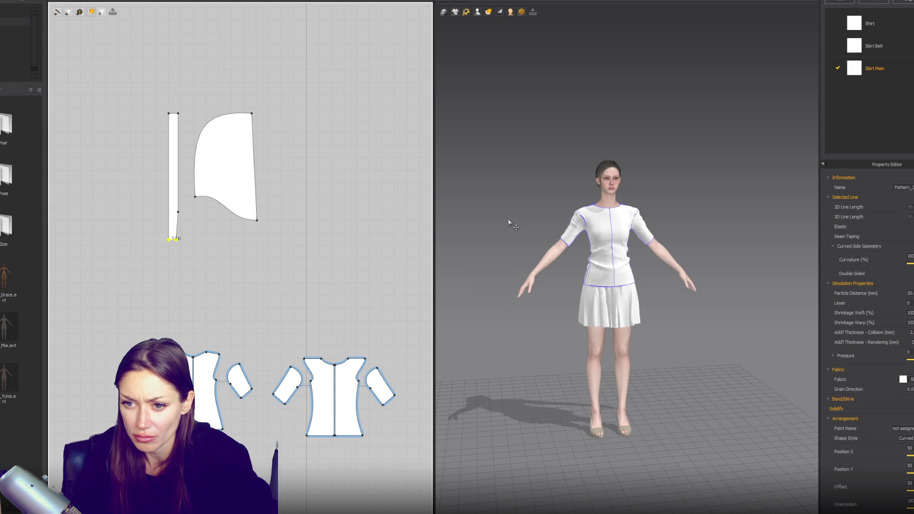
pyautogui.press('a')
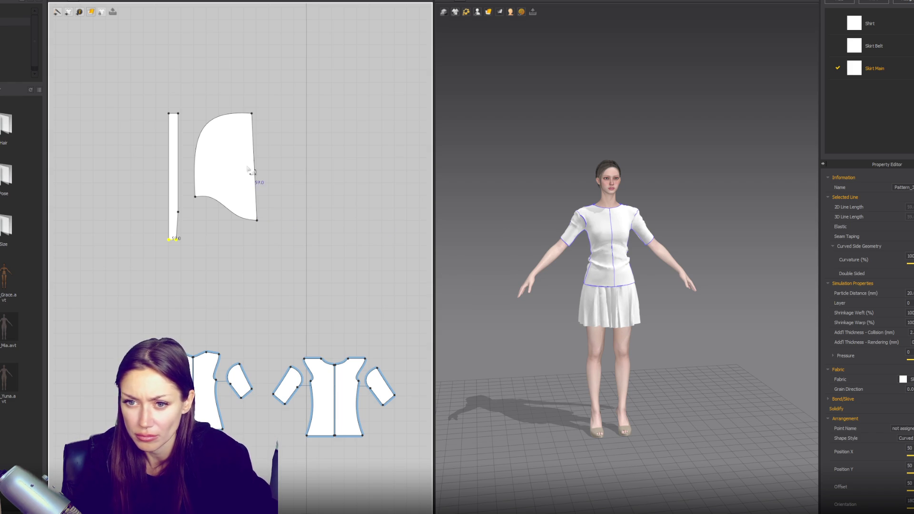
pyautogui.click(235, 170)
pyautogui.click(240, 108)
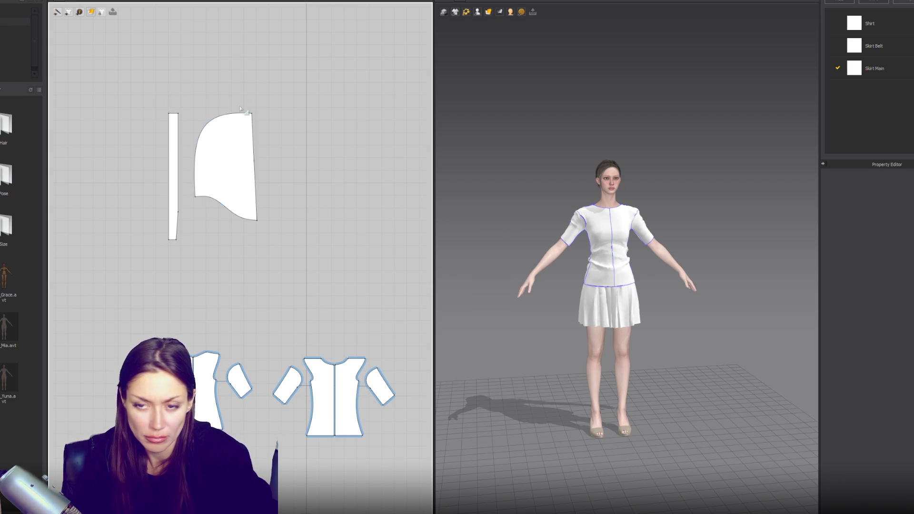
pyautogui.click(217, 116)
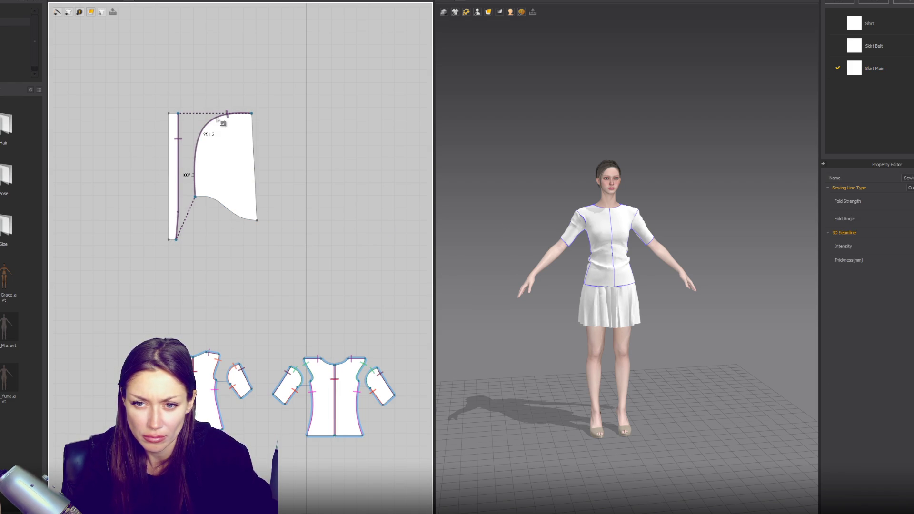
pyautogui.hotkey('ctrl', 'z')
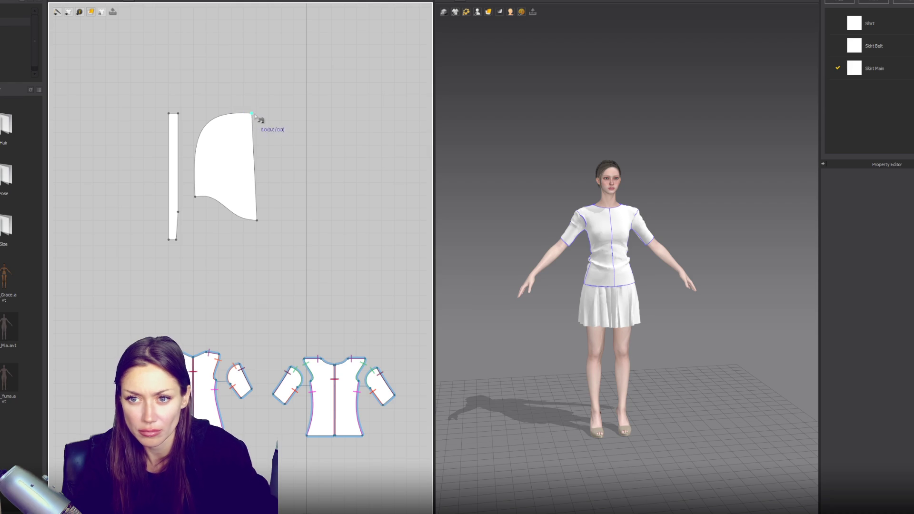
pyautogui.click(225, 115)
pyautogui.press('Escape')
pyautogui.click(248, 114)
pyautogui.click(195, 196)
pyautogui.click(178, 114)
pyautogui.click(176, 238)
pyautogui.press('a')
pyautogui.click(192, 188)
pyautogui.keyDown('shift'); pyautogui.click(172, 188); pyautogui.keyUp('shift')
pyautogui.hotkey('ctrl', 'c')
pyautogui.hotkey('ctrl', 'r')
pyautogui.click(400, 168)
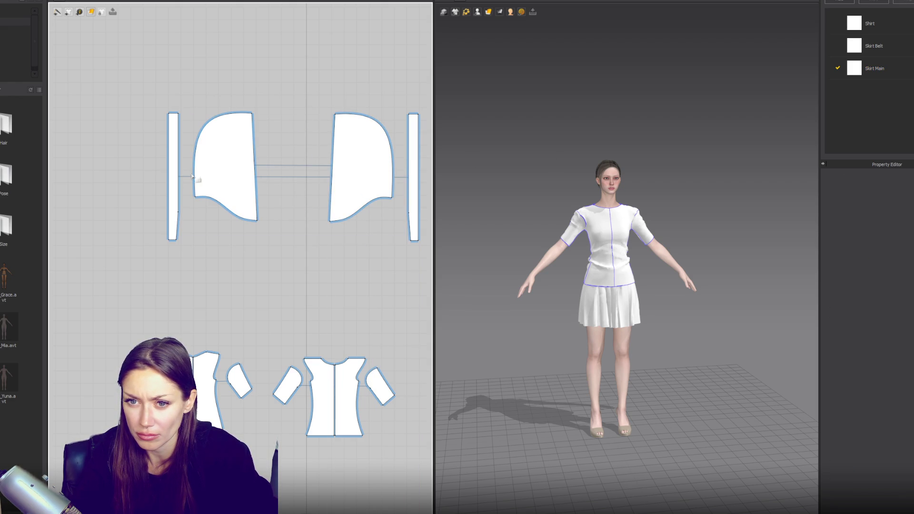
pyautogui.click(175, 163)
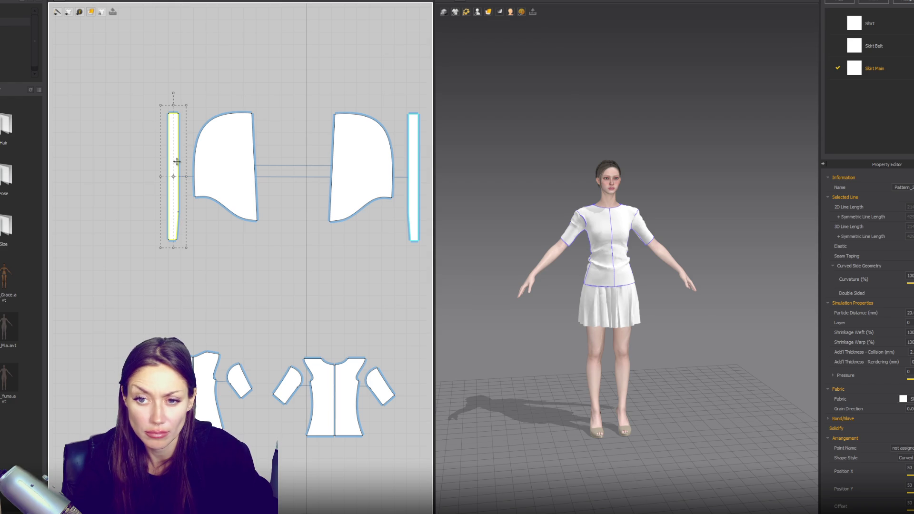
pyautogui.press('m')
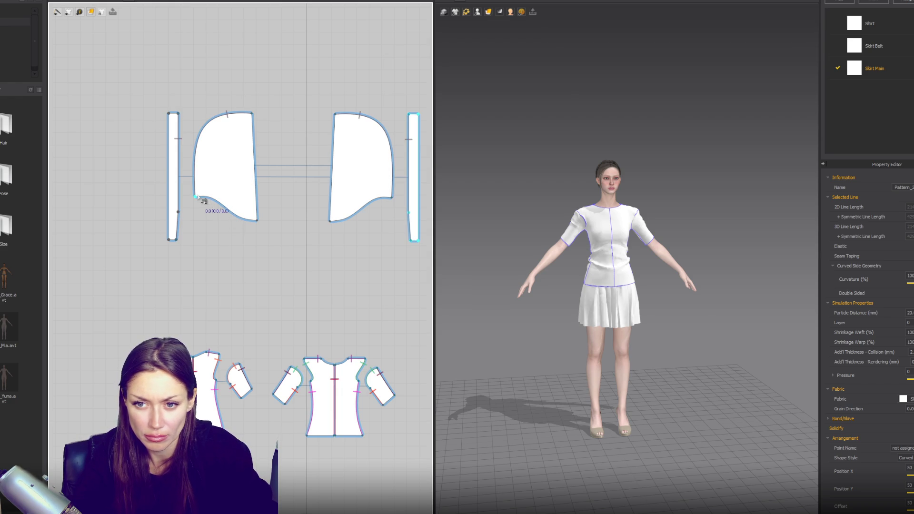
pyautogui.click(197, 200)
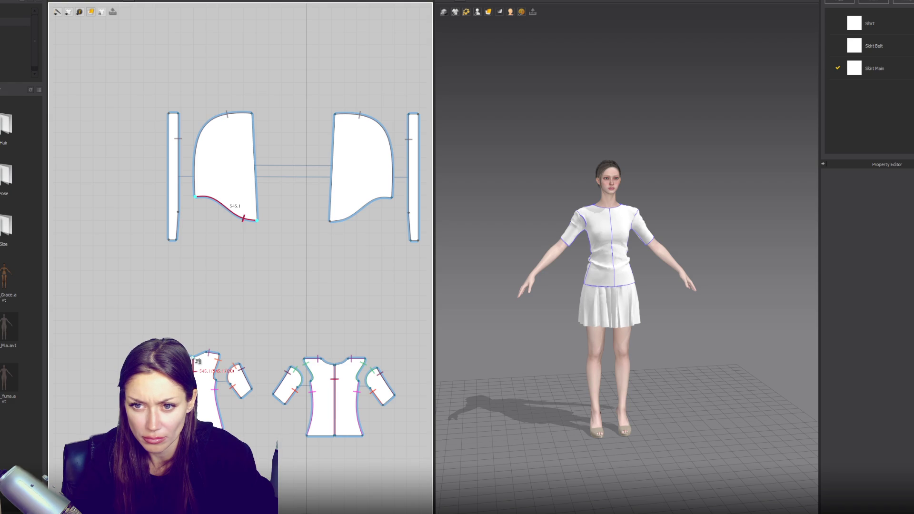
pyautogui.scroll(3, 197, 361)
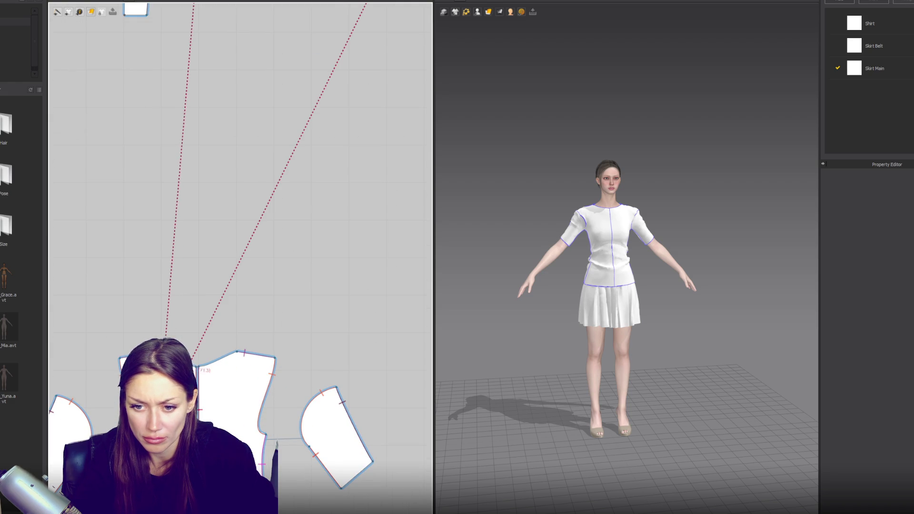
pyautogui.scroll(-3, 223, 253)
pyautogui.scroll(3, 227, 225)
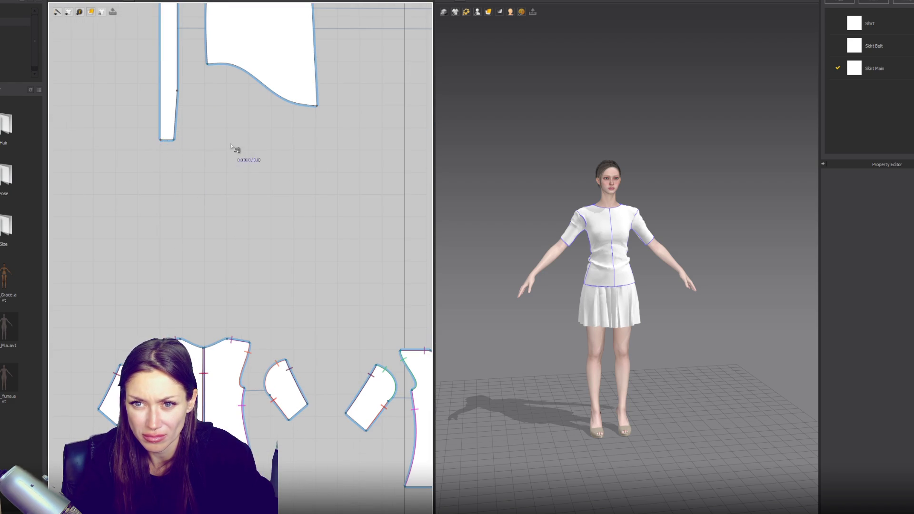
pyautogui.scroll(-4, 233, 147)
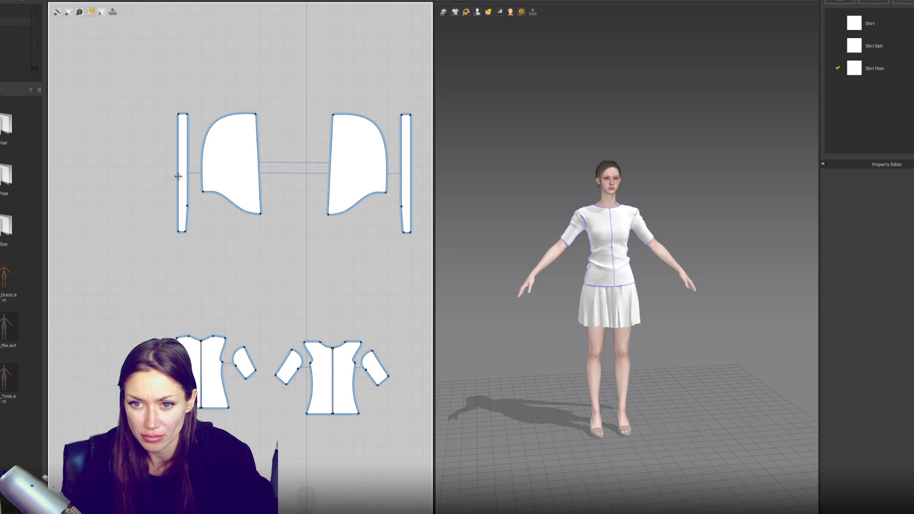
# Merge the two narrow strips into one wider strip and display segment lengths
pyautogui.rightClick(178, 176)
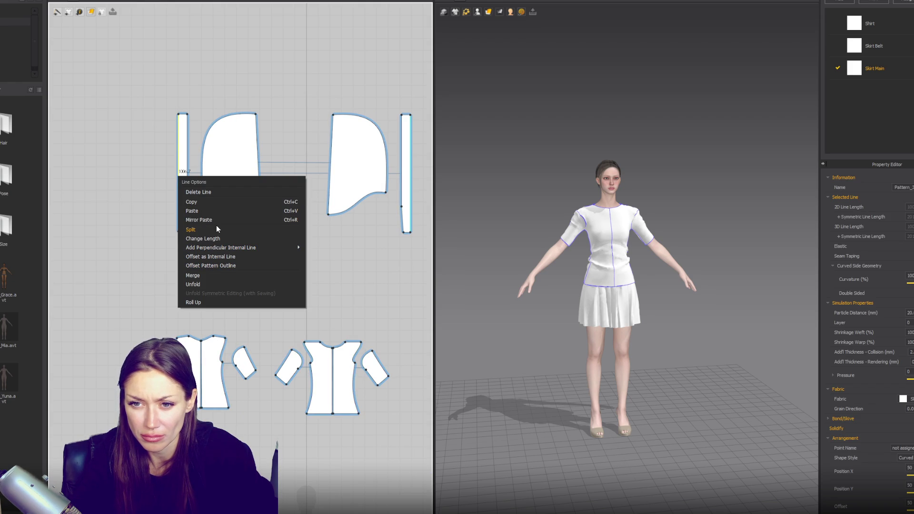
pyautogui.click(192, 276)
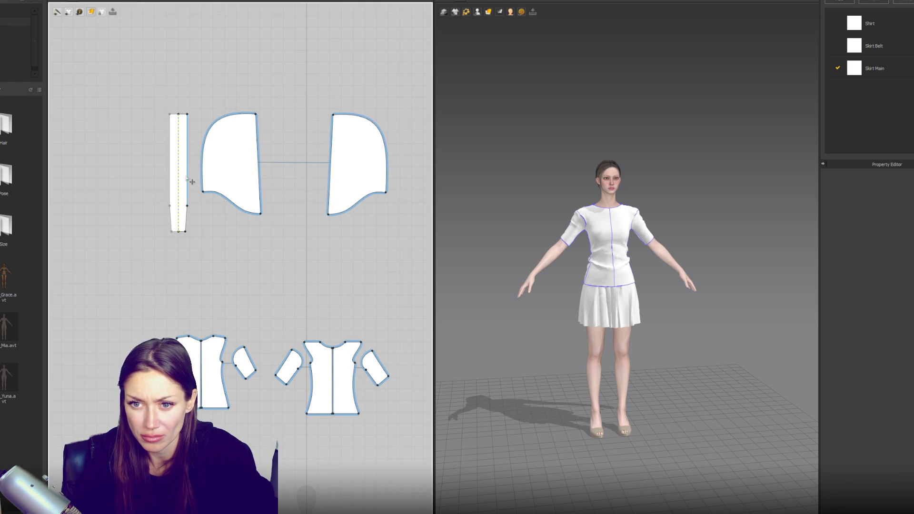
pyautogui.hotkey('shift', 'l')
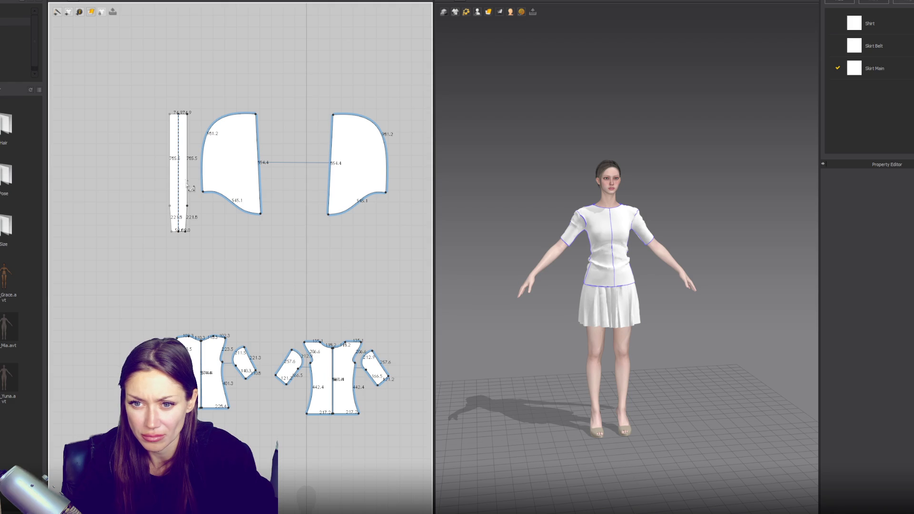
# Place the merged strip between the side panels and sew its edge to the left panel
pyautogui.moveTo(186, 180); pyautogui.dragTo(305, 180)
pyautogui.moveTo(242, 174)
pyautogui.mouseDown()
pyautogui.moveTo(371, 214)
pyautogui.moveTo(376, 195)
pyautogui.moveTo(238, 159)
pyautogui.moveTo(367, 201)
pyautogui.moveTo(346, 171)
pyautogui.mouseUp()
pyautogui.press('n')
pyautogui.click(307, 158)
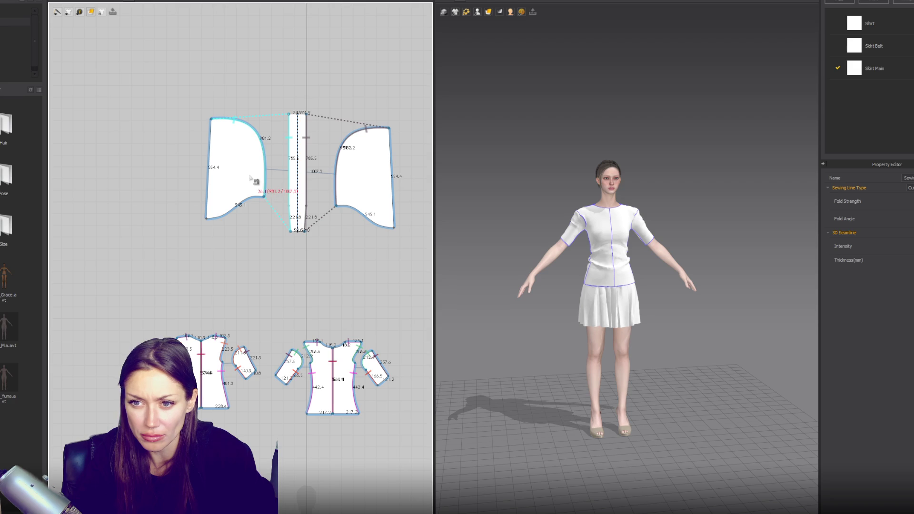
pyautogui.click(255, 190)
pyautogui.scroll(3, 297, 243)
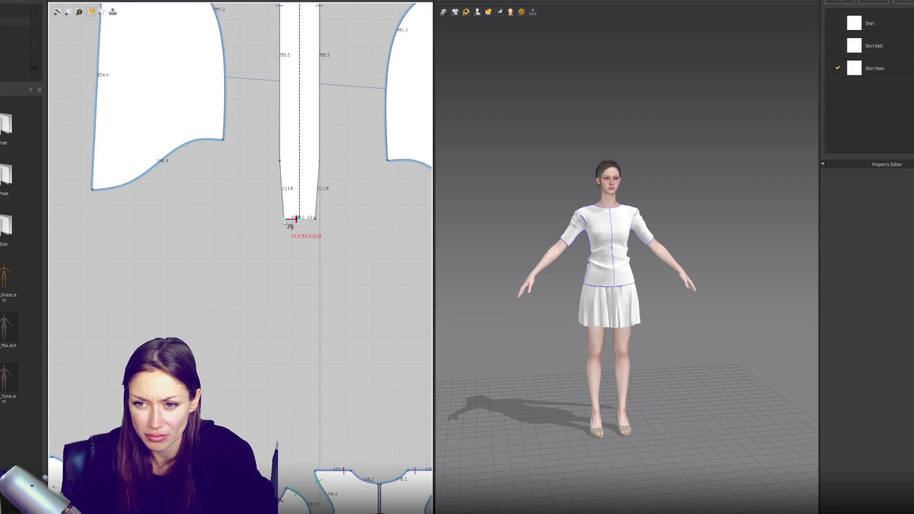
# Sew the strip and side panel lower edges to the shirt neckline, then undo the test drape
pyautogui.click(296, 219)
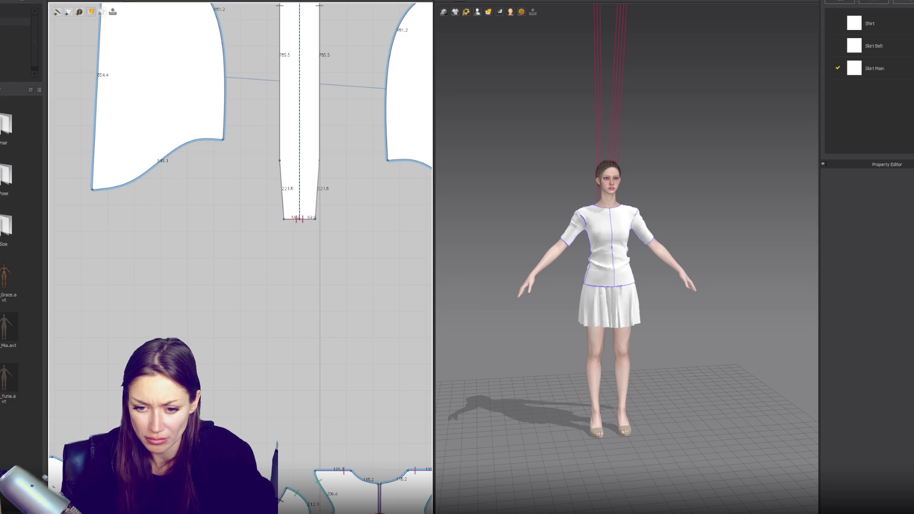
pyautogui.click(222, 138)
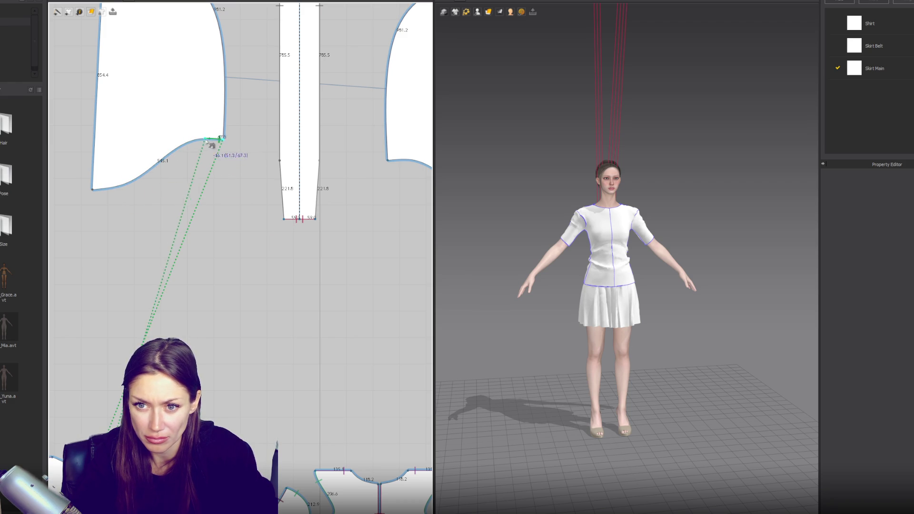
pyautogui.click(208, 140)
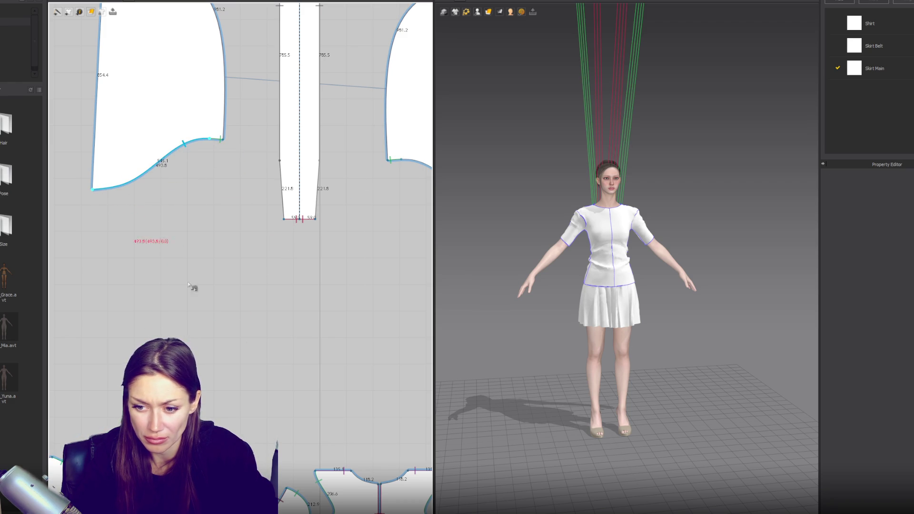
pyautogui.click(353, 474)
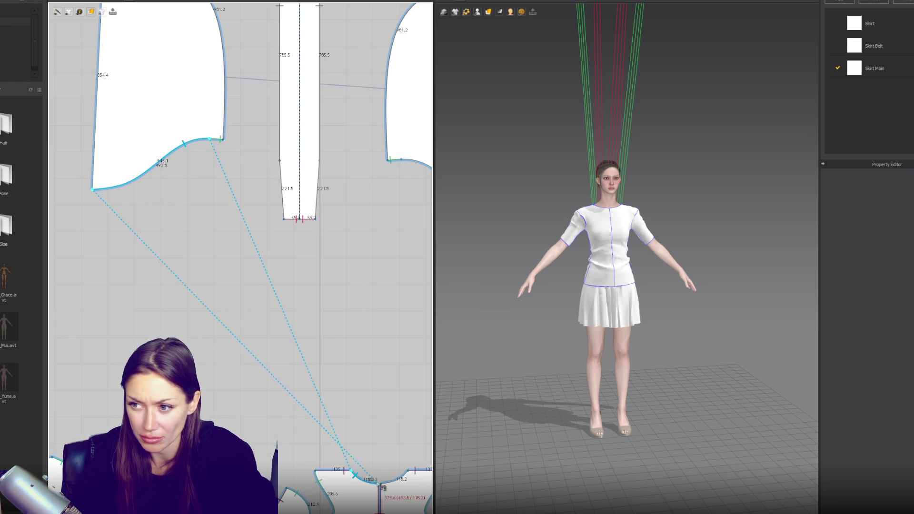
pyautogui.click(380, 485)
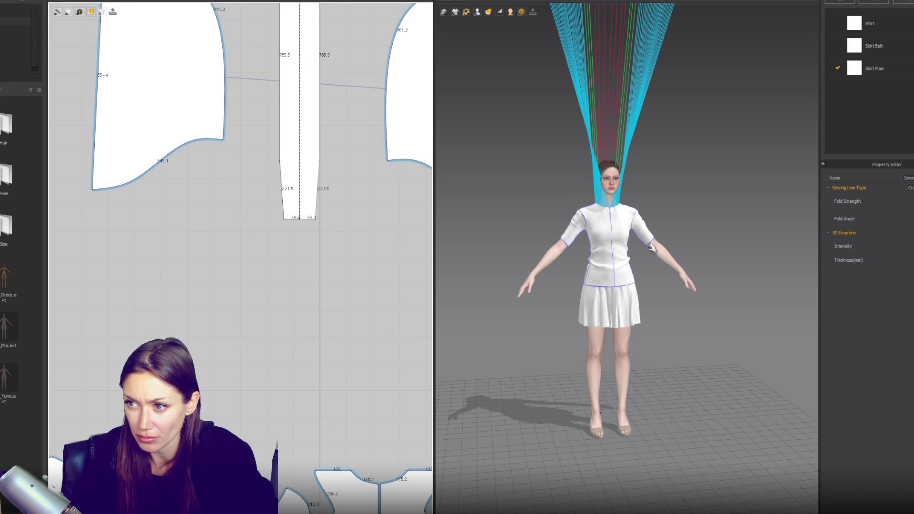
pyautogui.scroll(-2, 643, 240)
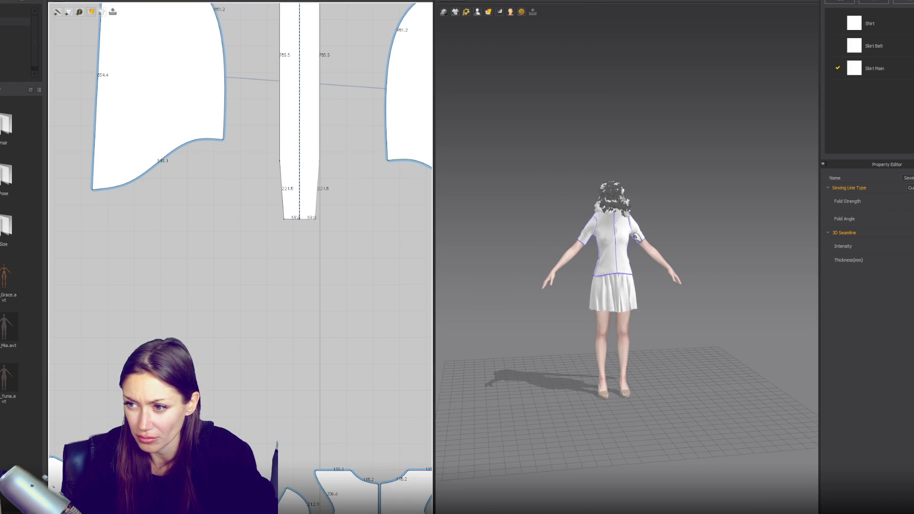
pyautogui.hotkey('ctrl', 'z')
# Select the three hood pieces together and scale them down (panel edges 493.6 and 314.9)
pyautogui.scroll(-2, 665, 175)
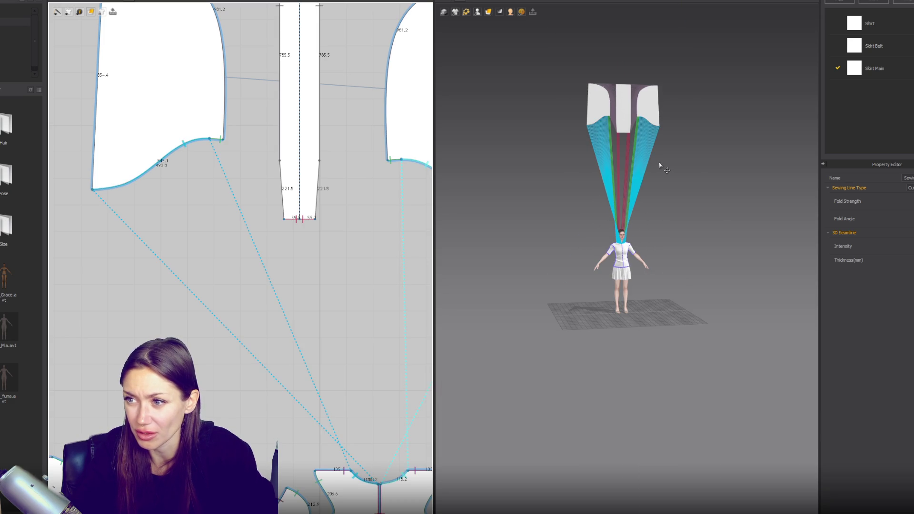
pyautogui.scroll(-5, 410, 198)
pyautogui.moveTo(266, 133); pyautogui.dragTo(231, 160, button='middle')
pyautogui.moveTo(339, 279); pyautogui.dragTo(162, 157)
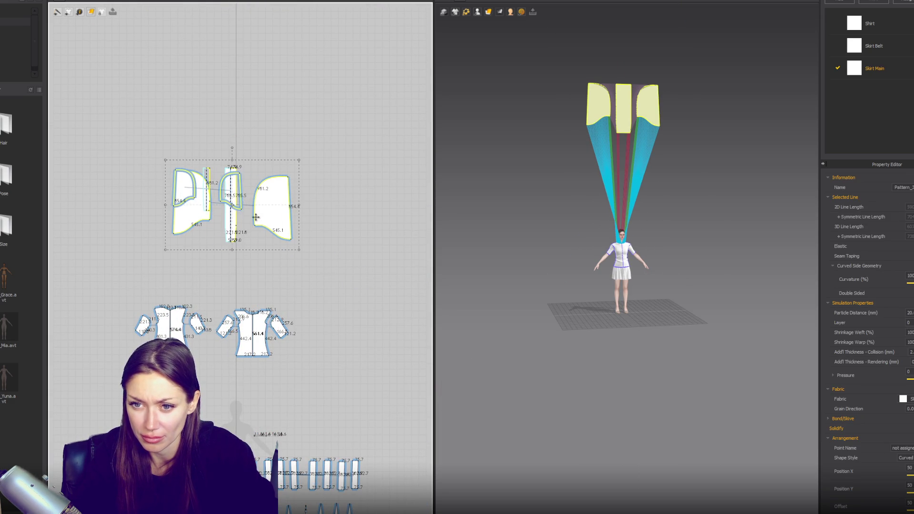
pyautogui.hotkey('ctrl', 'z')
pyautogui.scroll(3, 256, 165)
# Show the avatar's arrangement points and place the centre strip at the Head point
pyautogui.click(115, 157)
pyautogui.scroll(4, 579, 205)
pyautogui.moveTo(580, 204); pyautogui.dragTo(676, 209, button='right')
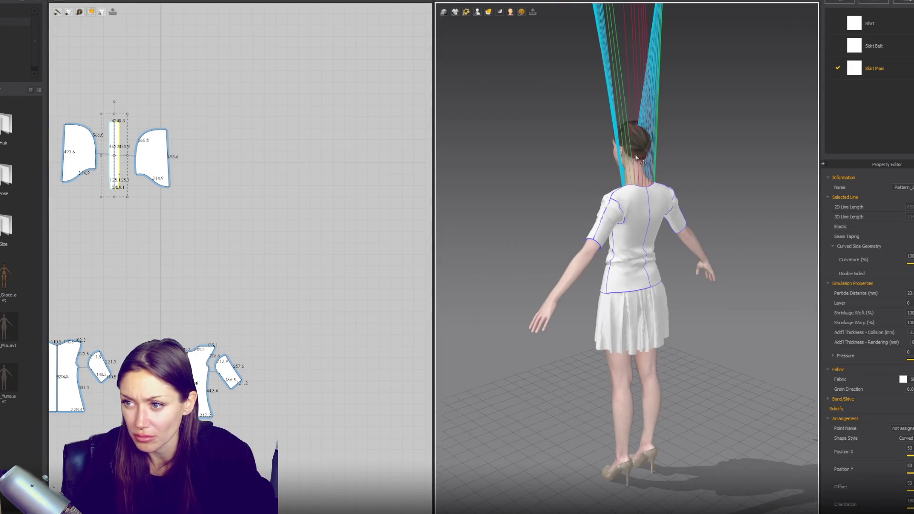
pyautogui.click(477, 11)
pyautogui.click(495, 29)
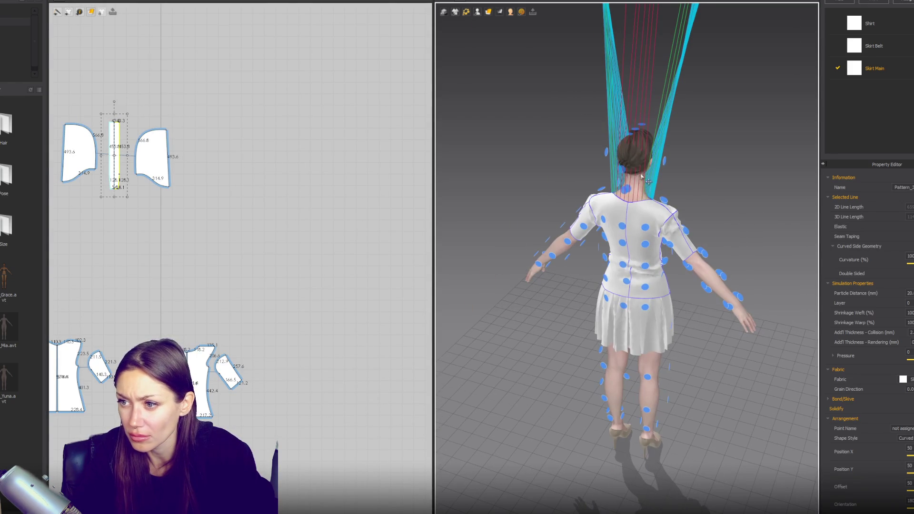
pyautogui.click(624, 177)
# Place the right side panel at the Head_R arrangement point
pyautogui.moveTo(624, 178)
pyautogui.mouseDown(button='right')
pyautogui.moveTo(641, 199)
pyautogui.moveTo(595, 200)
pyautogui.mouseUp(button='right')
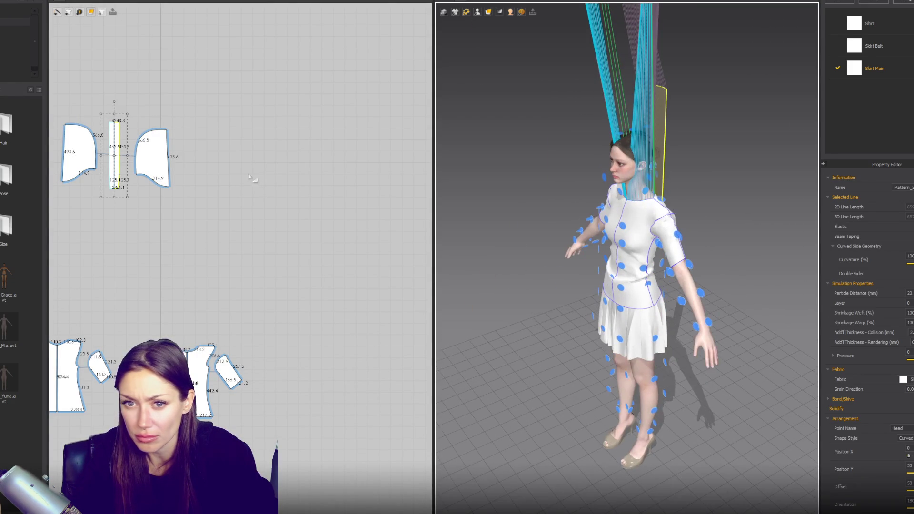
pyautogui.click(152, 163)
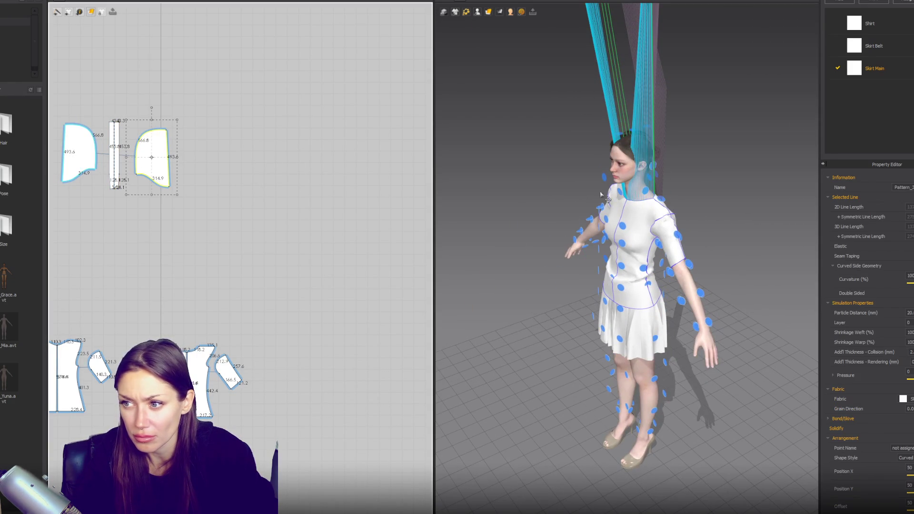
pyautogui.click(659, 175)
pyautogui.moveTo(727, 183)
pyautogui.mouseDown(button='right')
pyautogui.moveTo(662, 177)
pyautogui.moveTo(709, 174)
pyautogui.moveTo(633, 157)
pyautogui.moveTo(822, 200)
pyautogui.moveTo(713, 168)
pyautogui.moveTo(702, 176)
pyautogui.moveTo(712, 190)
pyautogui.mouseUp(button='right')
pyautogui.press('space')
pyautogui.click(633, 157)
# Simulate so the hood drapes over the avatar's head, then select all three hood pieces
pyautogui.press('space')
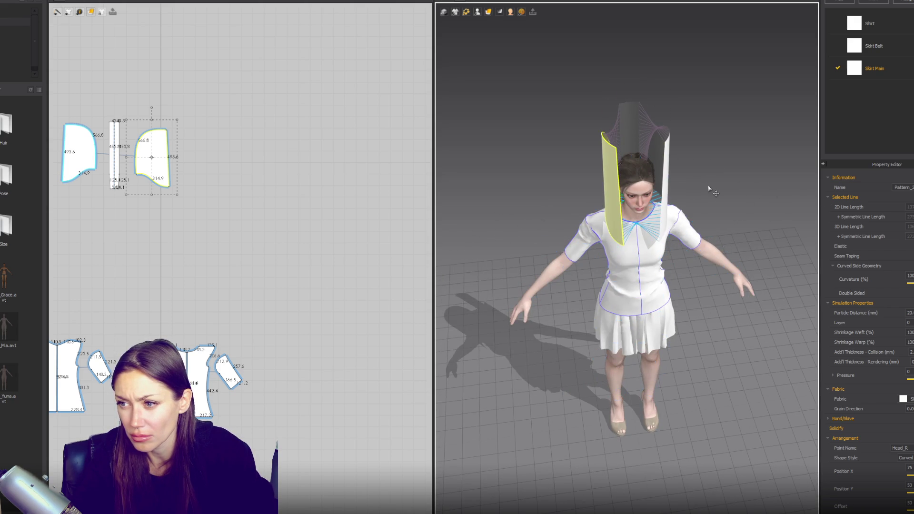
pyautogui.hotkey('ctrl', 'z')
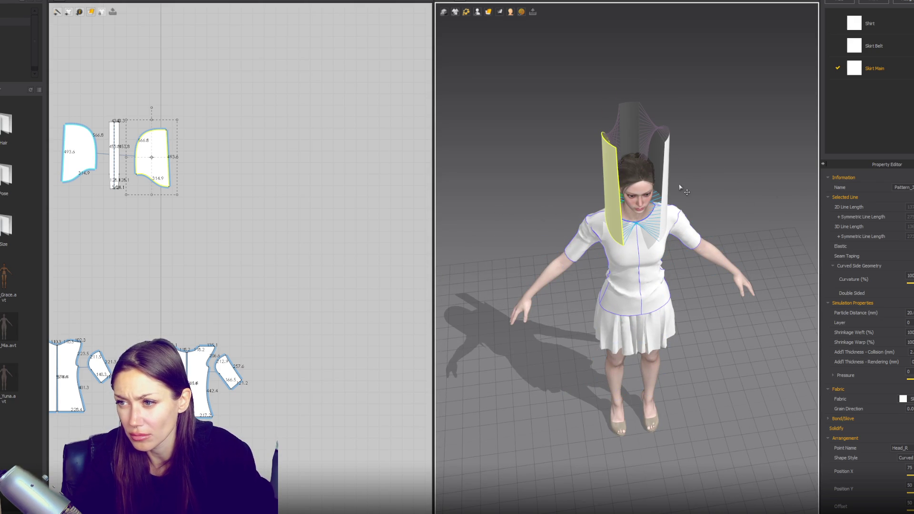
pyautogui.press('space')
pyautogui.moveTo(681, 185); pyautogui.dragTo(720, 143, button='right')
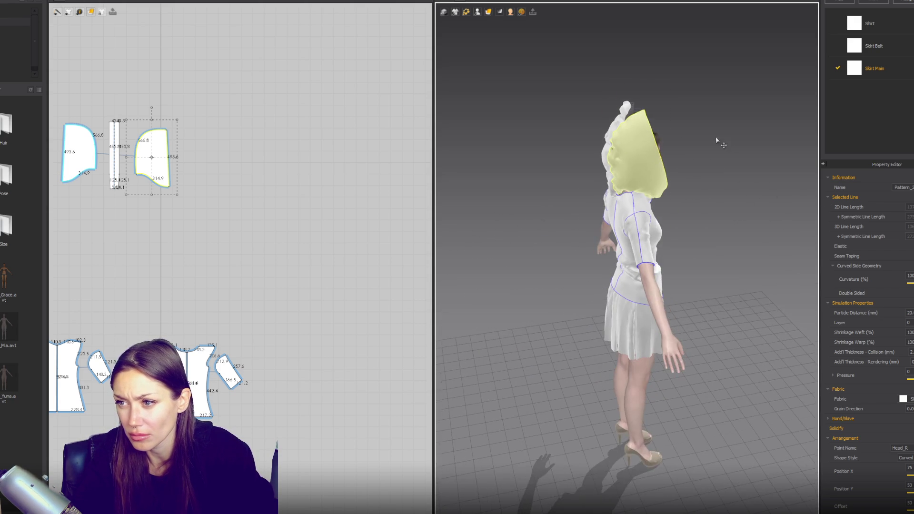
pyautogui.click(645, 102)
pyautogui.click(607, 217)
pyautogui.click(623, 113)
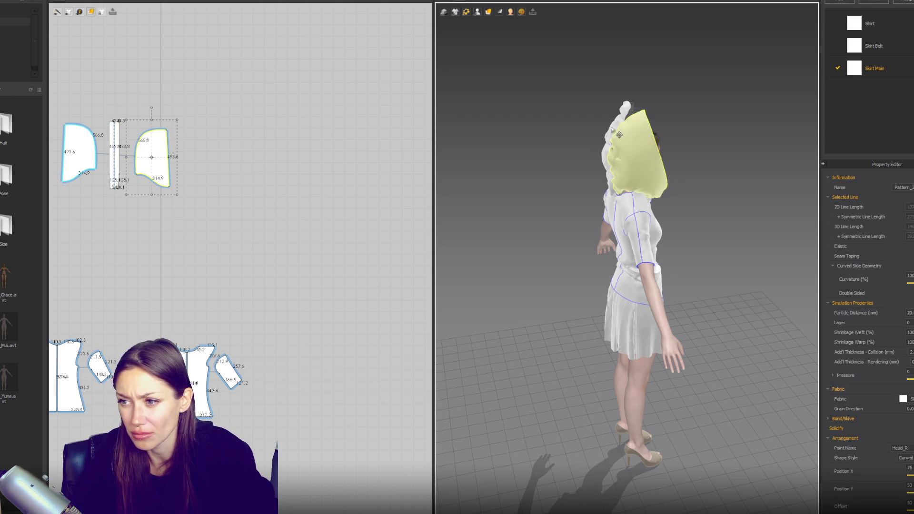
pyautogui.scroll(-5, 367, 169)
pyautogui.click(338, 105)
pyautogui.moveTo(251, 195); pyautogui.dragTo(257, 198)
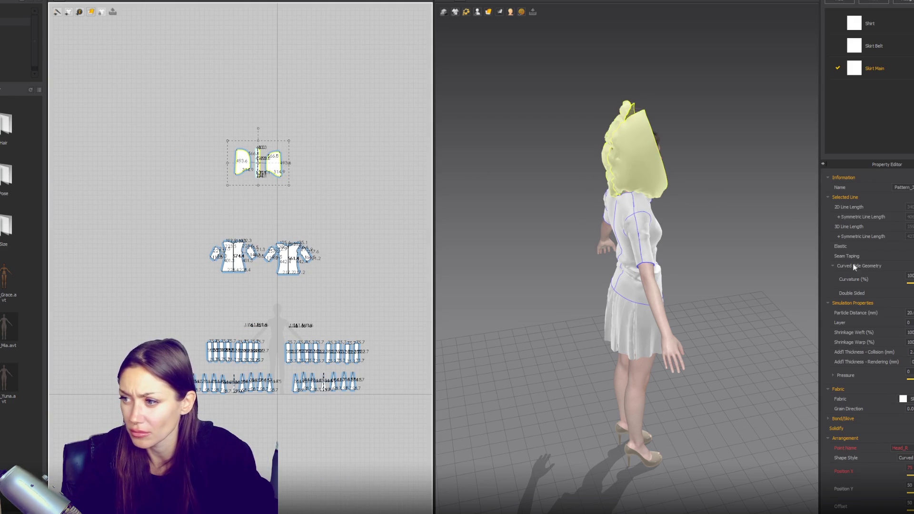
# Change the hood's layer value and pull the hood back off the head
pyautogui.click(908, 322)
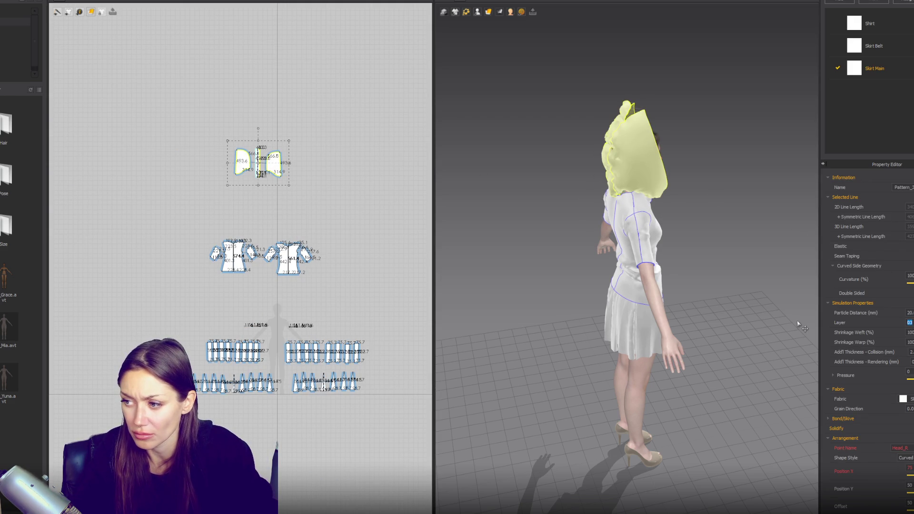
pyautogui.click(729, 257)
pyautogui.moveTo(640, 124)
pyautogui.mouseDown()
pyautogui.moveTo(608, 164)
pyautogui.moveTo(692, 107)
pyautogui.moveTo(609, 79)
pyautogui.moveTo(667, 36)
pyautogui.moveTo(694, 51)
pyautogui.mouseUp()
pyautogui.click(686, 71)
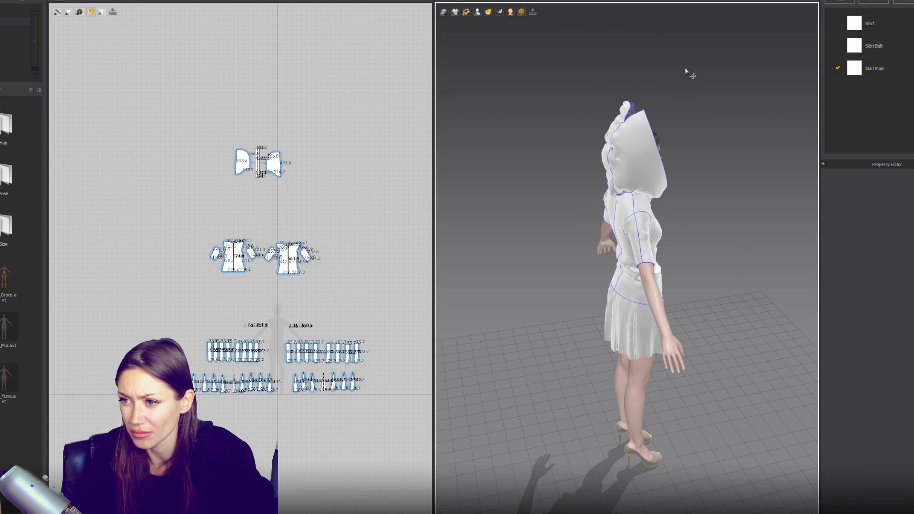
pyautogui.moveTo(740, 142); pyautogui.dragTo(644, 127, button='right')
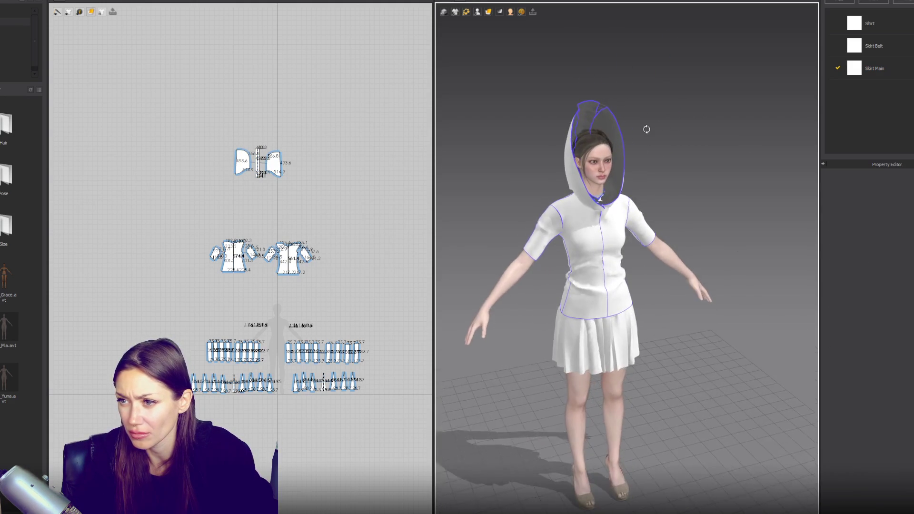
pyautogui.scroll(5, 601, 224)
pyautogui.moveTo(601, 224); pyautogui.dragTo(500, 222, button='right')
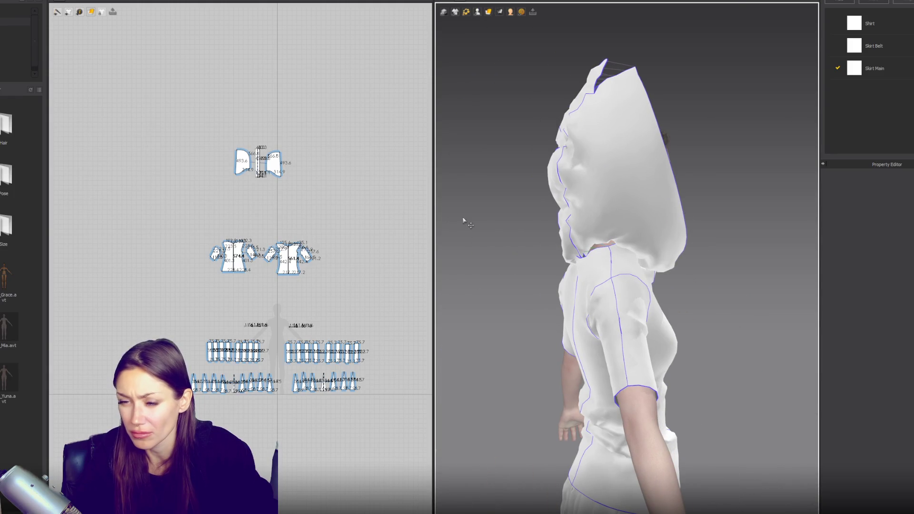
pyautogui.scroll(4, 275, 159)
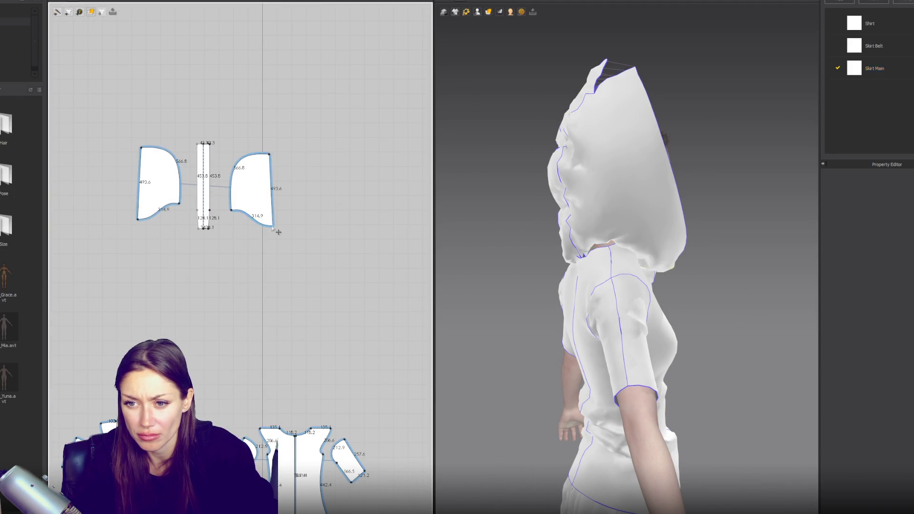
# Shorten both hood side panels and raise their bottom curves (lower curve 264.5)
pyautogui.click(272, 228)
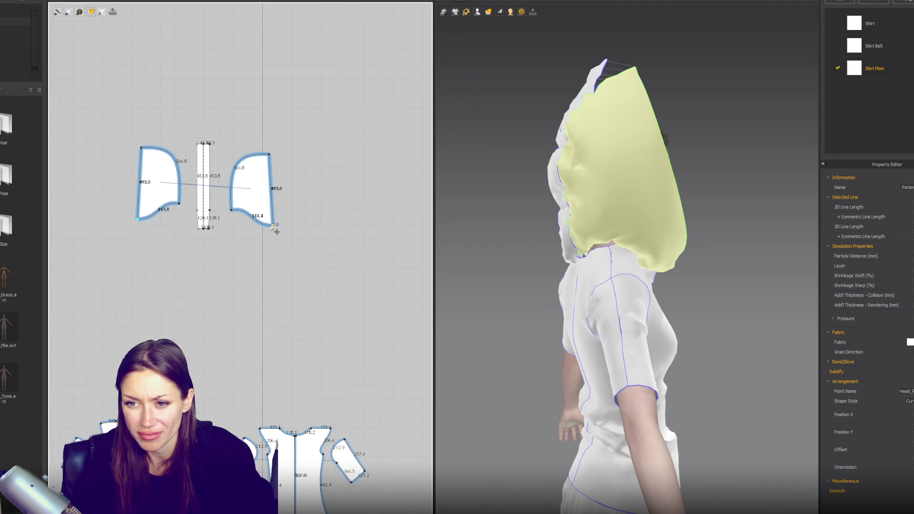
pyautogui.moveTo(294, 239)
pyautogui.mouseDown()
pyautogui.moveTo(274, 225)
pyautogui.moveTo(274, 215)
pyautogui.mouseUp()
pyautogui.moveTo(269, 154)
pyautogui.mouseDown()
pyautogui.moveTo(266, 215)
pyautogui.moveTo(236, 204)
pyautogui.mouseUp()
pyautogui.moveTo(236, 167); pyautogui.dragTo(233, 164)
pyautogui.click(247, 208)
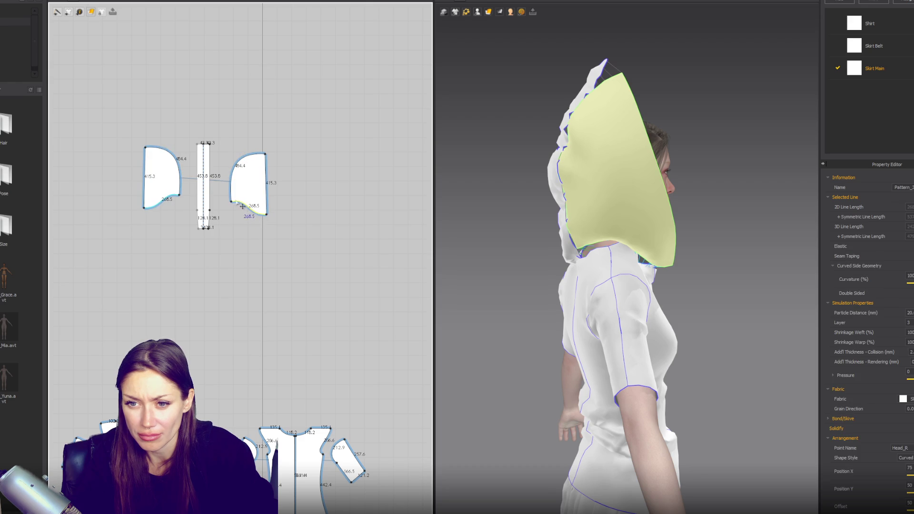
pyautogui.scroll(5, 247, 208)
pyautogui.moveTo(248, 209); pyautogui.dragTo(245, 202)
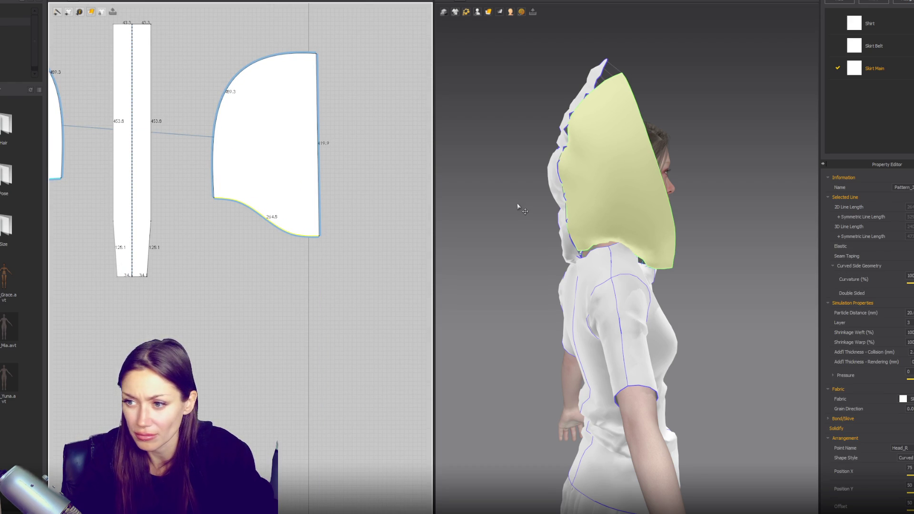
# Simulate and drag the hood cloth up from the shoulders over the avatar's head
pyautogui.press('space')
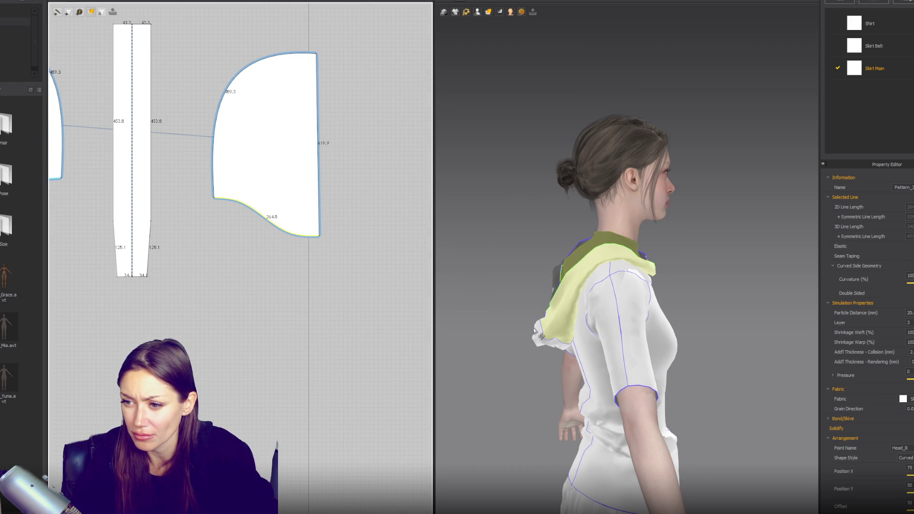
pyautogui.click(534, 326)
pyautogui.moveTo(535, 326); pyautogui.dragTo(599, 270)
pyautogui.moveTo(608, 74); pyautogui.dragTo(736, 95)
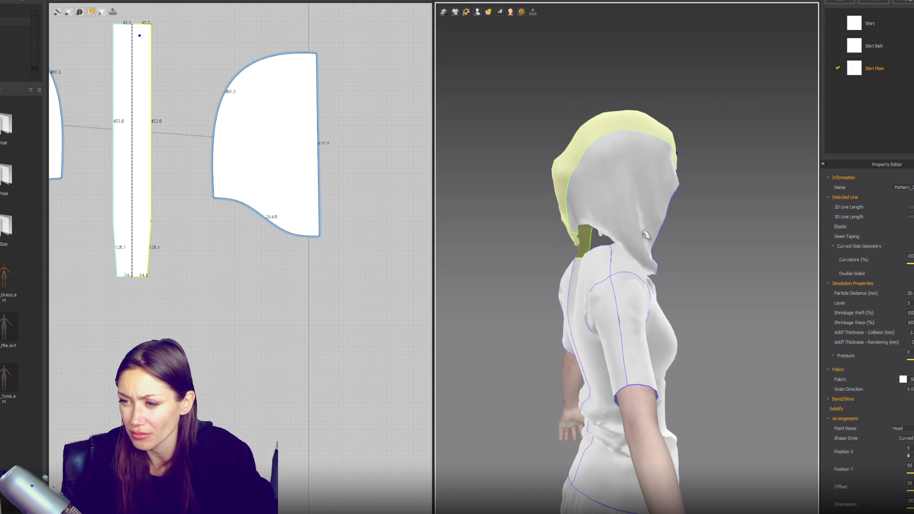
pyautogui.moveTo(645, 234); pyautogui.dragTo(686, 286, button='right')
pyautogui.click(688, 288)
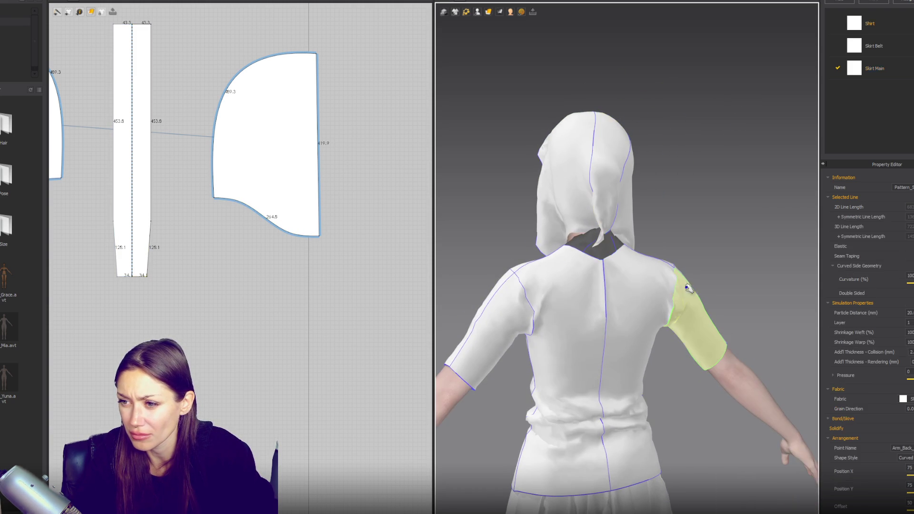
# Sew the centre strip's bottom edge to the shirt neckline
pyautogui.click(149, 272)
pyautogui.scroll(-3, 197, 257)
pyautogui.moveTo(169, 279); pyautogui.dragTo(391, 203, button='right')
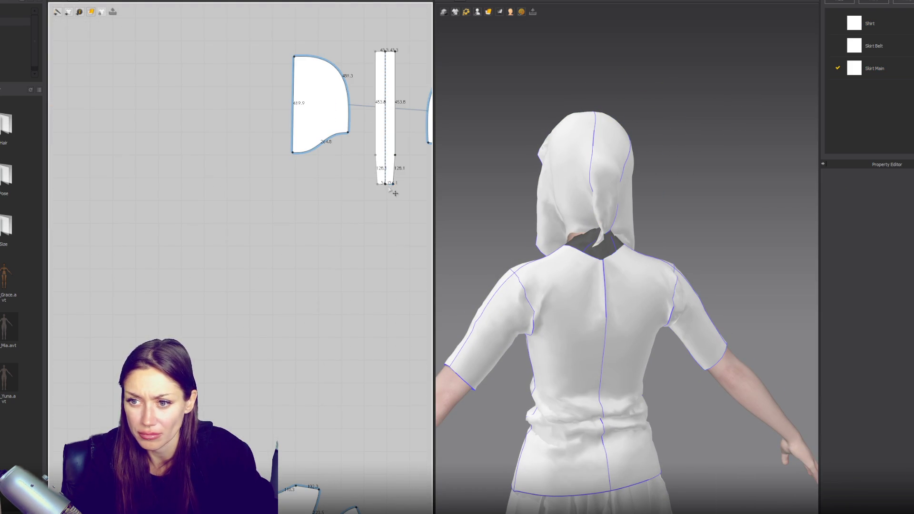
pyautogui.click(396, 190)
pyautogui.click(286, 499)
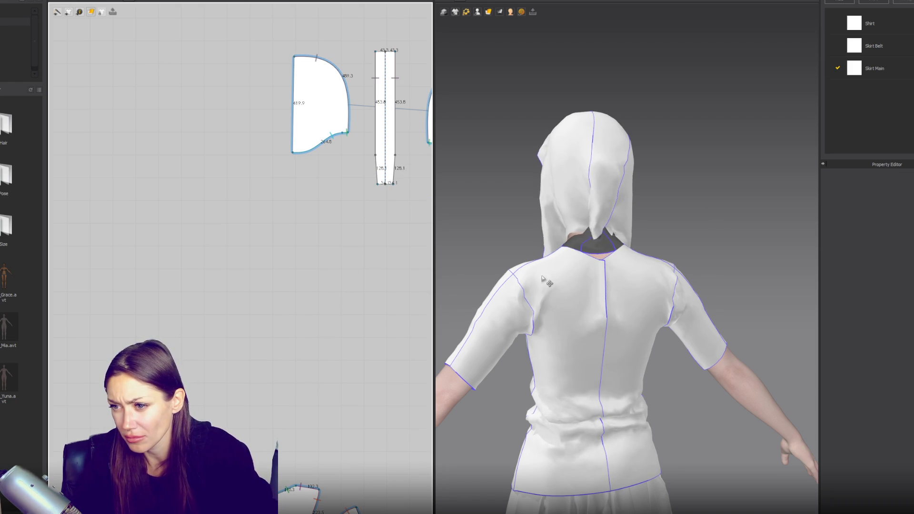
pyautogui.moveTo(546, 265); pyautogui.dragTo(636, 283, button='right')
pyautogui.moveTo(424, 262)
pyautogui.mouseDown(button='right')
pyautogui.moveTo(389, 262)
pyautogui.moveTo(314, 151)
pyautogui.mouseUp(button='right')
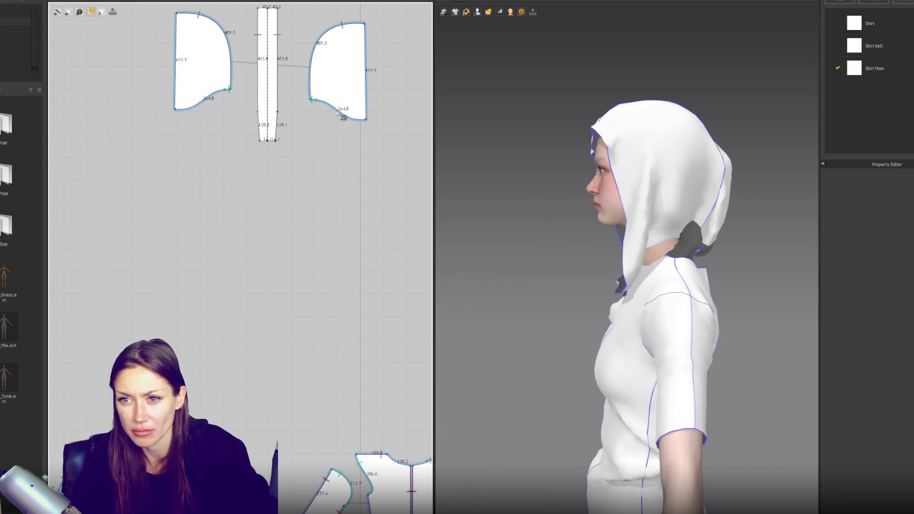
pyautogui.moveTo(638, 192); pyautogui.dragTo(573, 186, button='right')
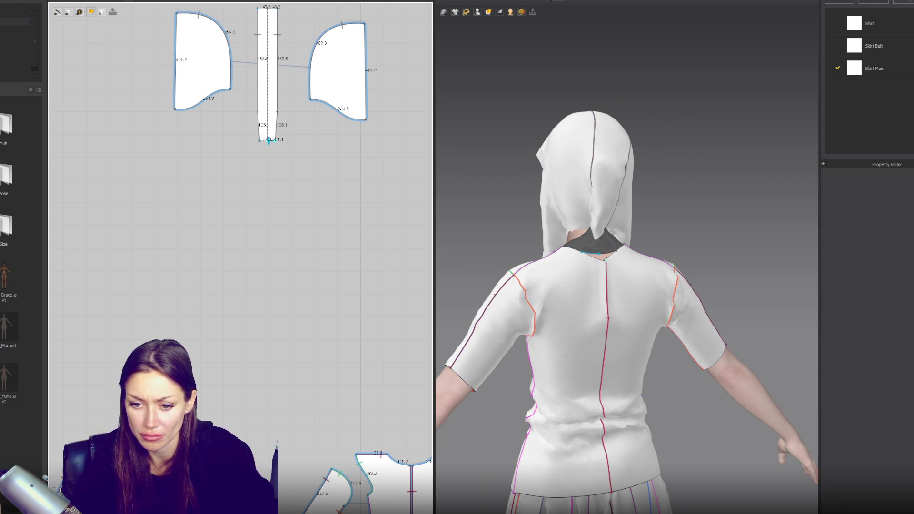
# Sew the strip's bottom and the hood panels' bottom corners to the back neckline
pyautogui.click(269, 141)
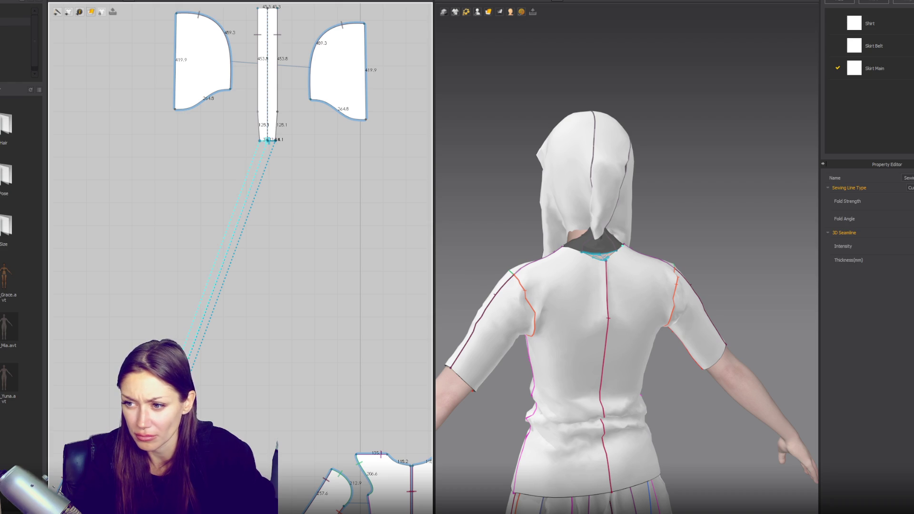
pyautogui.press('Escape')
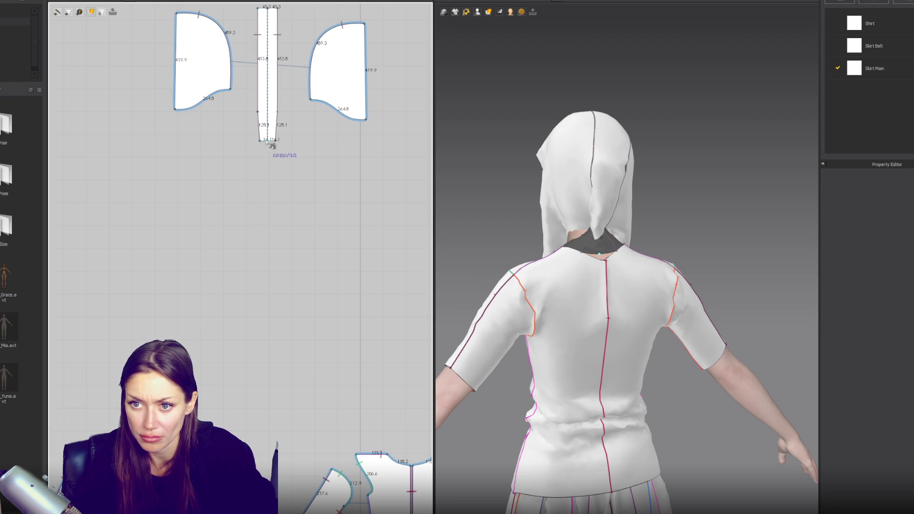
pyautogui.scroll(-2, 211, 329)
pyautogui.click(255, 187)
pyautogui.click(167, 429)
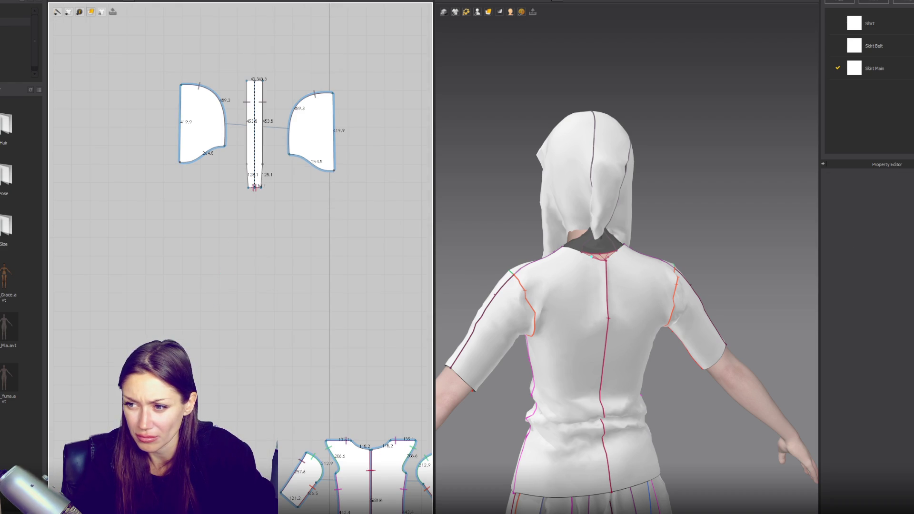
pyautogui.click(203, 396)
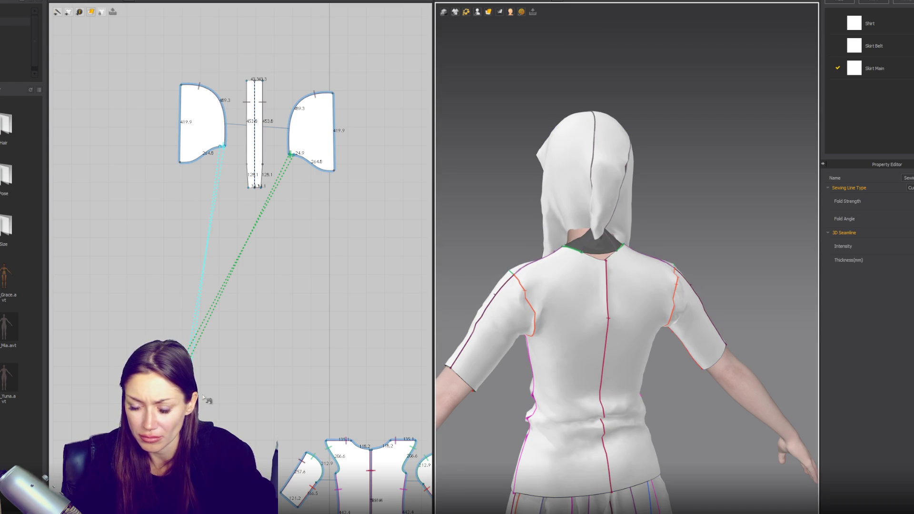
pyautogui.press('Escape')
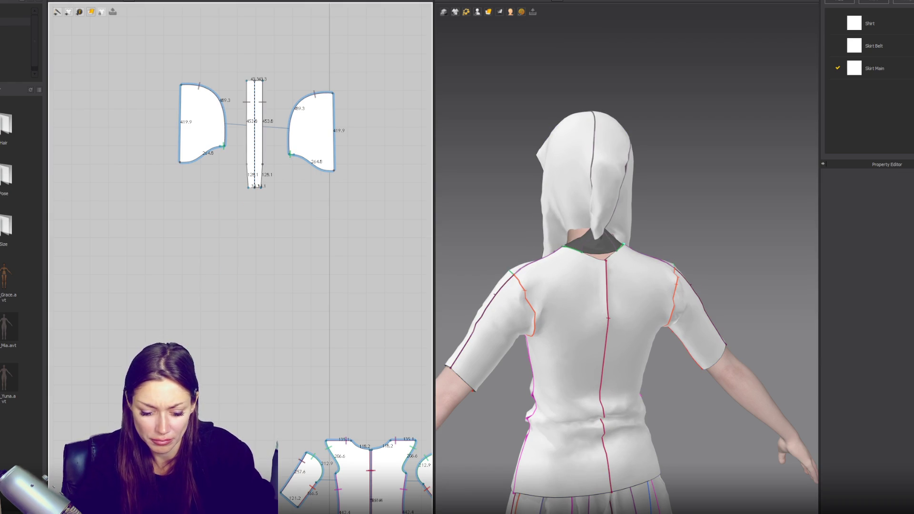
pyautogui.scroll(3, 233, 298)
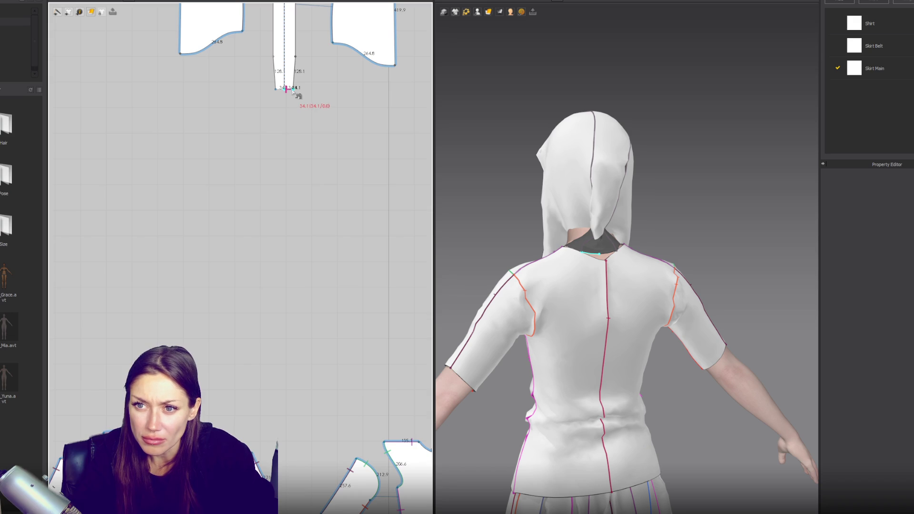
pyautogui.click(286, 90)
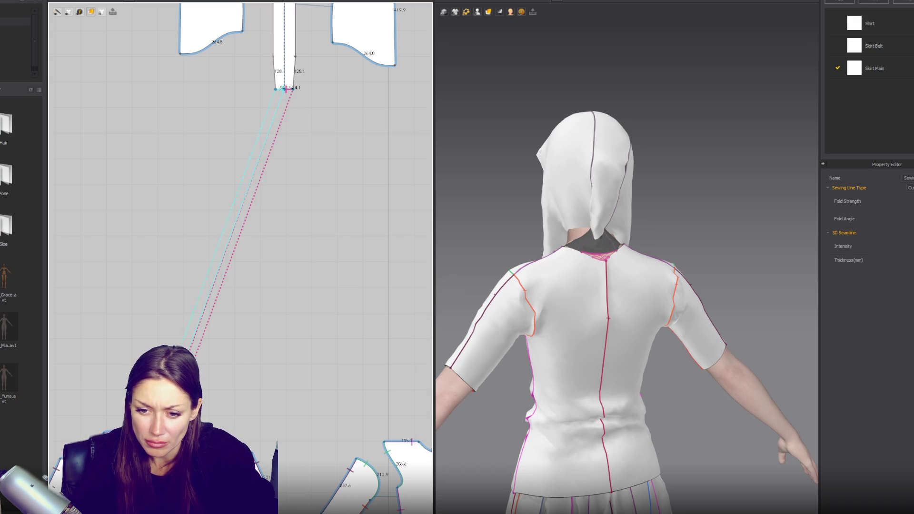
# Simulate and pull the hood forward over the head so the face shows through
pyautogui.press('space')
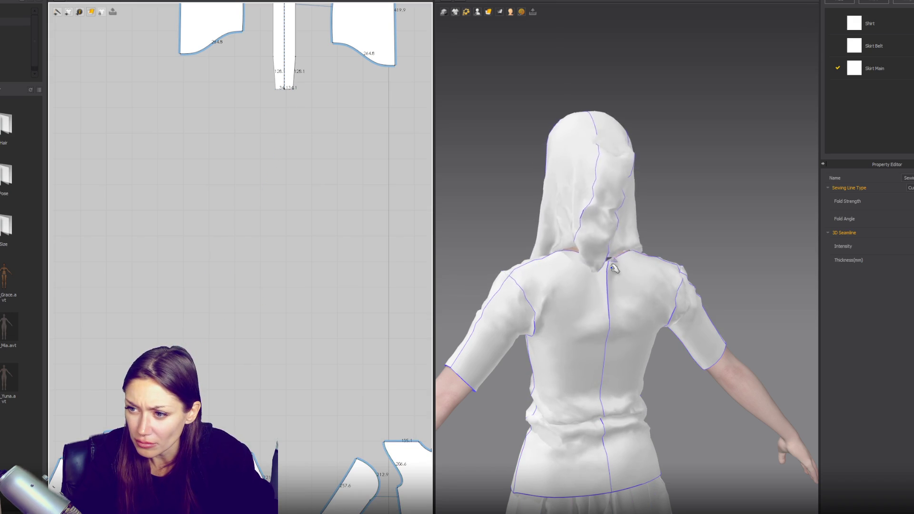
pyautogui.moveTo(598, 125)
pyautogui.mouseDown()
pyautogui.moveTo(579, 45)
pyautogui.moveTo(590, 43)
pyautogui.moveTo(590, 1)
pyautogui.mouseUp()
pyautogui.hotkey('ctrl', 'z')
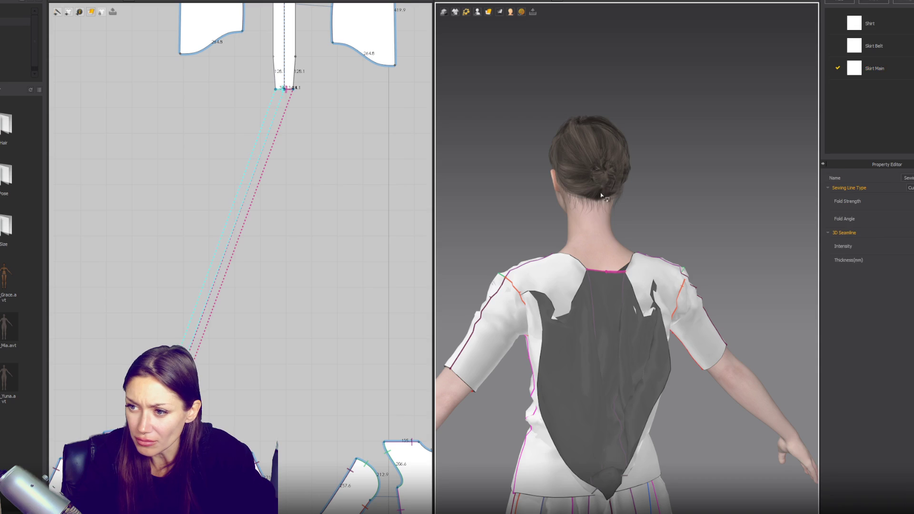
pyautogui.moveTo(601, 195); pyautogui.dragTo(649, 235, button='right')
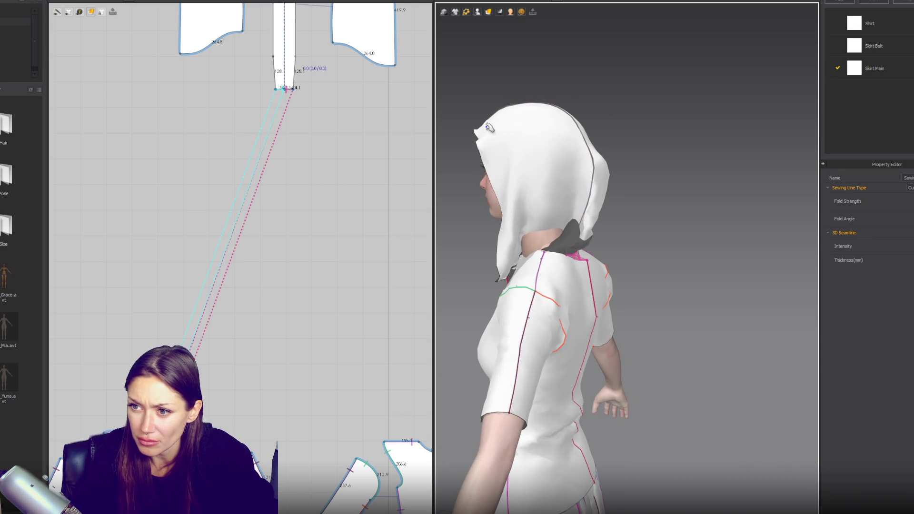
pyautogui.moveTo(488, 128); pyautogui.dragTo(442, 133)
pyautogui.click(447, 134)
pyautogui.moveTo(447, 134)
pyautogui.mouseDown(button='right')
pyautogui.moveTo(673, 231)
pyautogui.moveTo(705, 224)
pyautogui.mouseUp(button='right')
pyautogui.moveTo(553, 145)
pyautogui.mouseDown()
pyautogui.moveTo(659, 164)
pyautogui.moveTo(555, 233)
pyautogui.mouseUp()
pyautogui.moveTo(552, 231)
pyautogui.mouseDown(button='right')
pyautogui.moveTo(642, 219)
pyautogui.moveTo(690, 227)
pyautogui.mouseUp(button='right')
pyautogui.moveTo(340, 86); pyautogui.dragTo(333, 188, button='right')
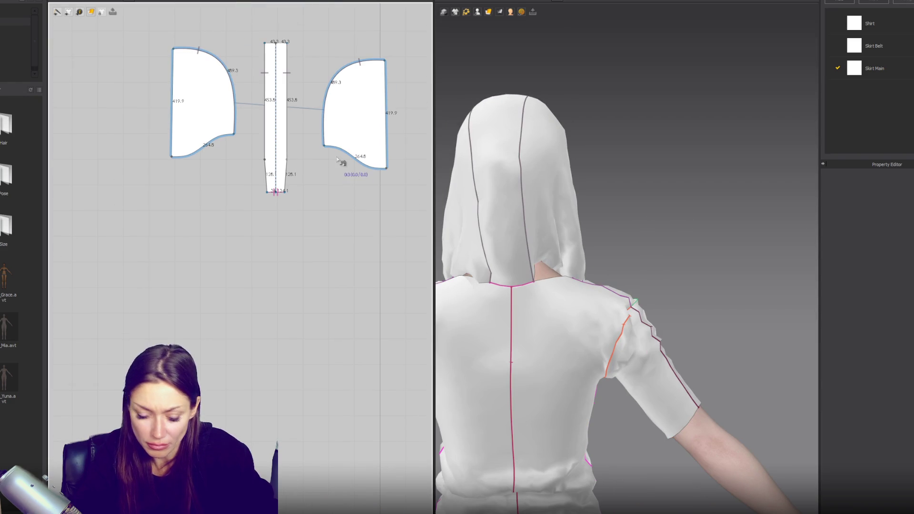
# Sew the right hood piece's curved top edge to the centre strip's right edge
pyautogui.click(328, 130)
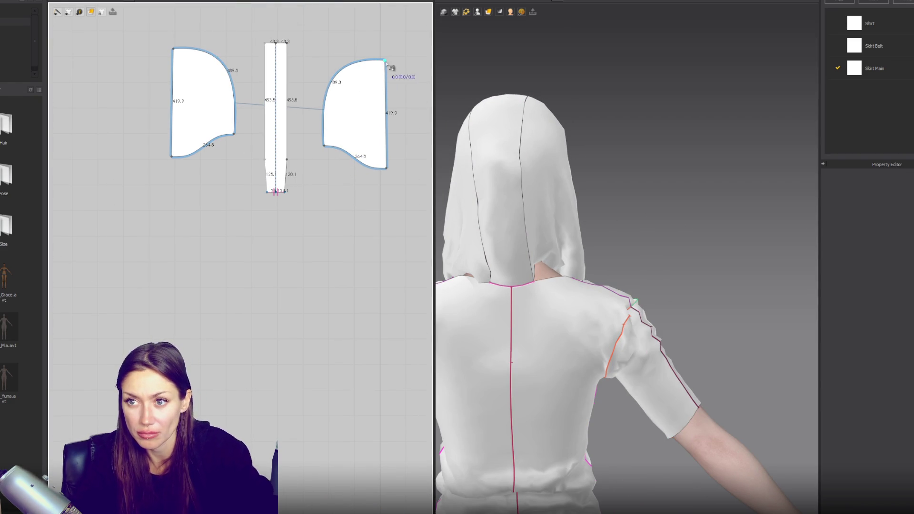
pyautogui.click(324, 145)
pyautogui.click(286, 42)
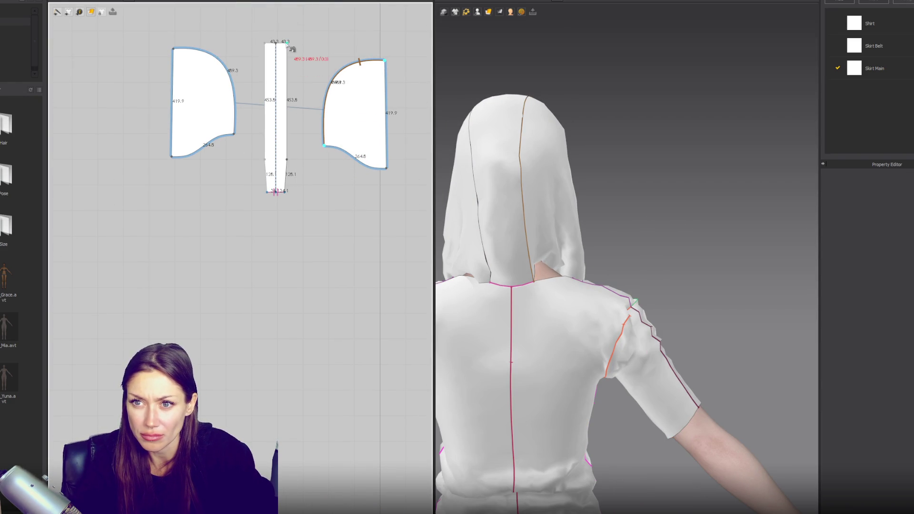
pyautogui.click(286, 170)
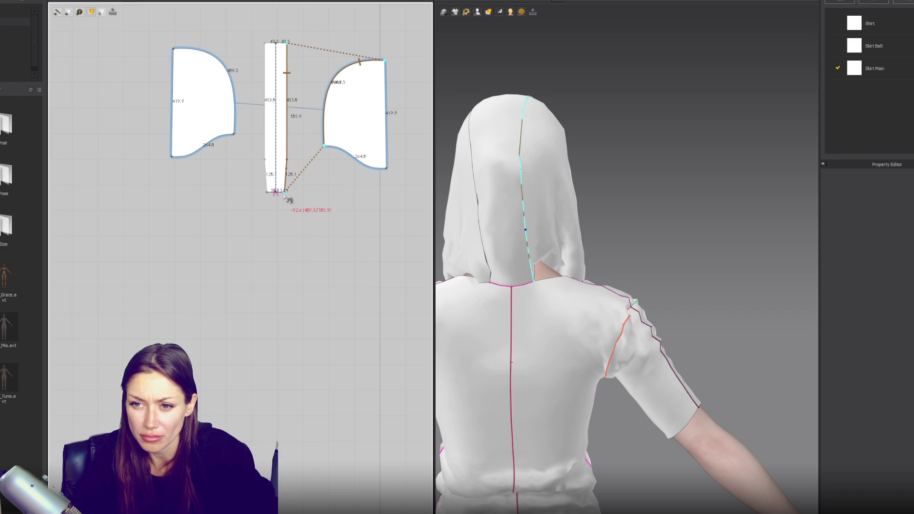
pyautogui.click(288, 180)
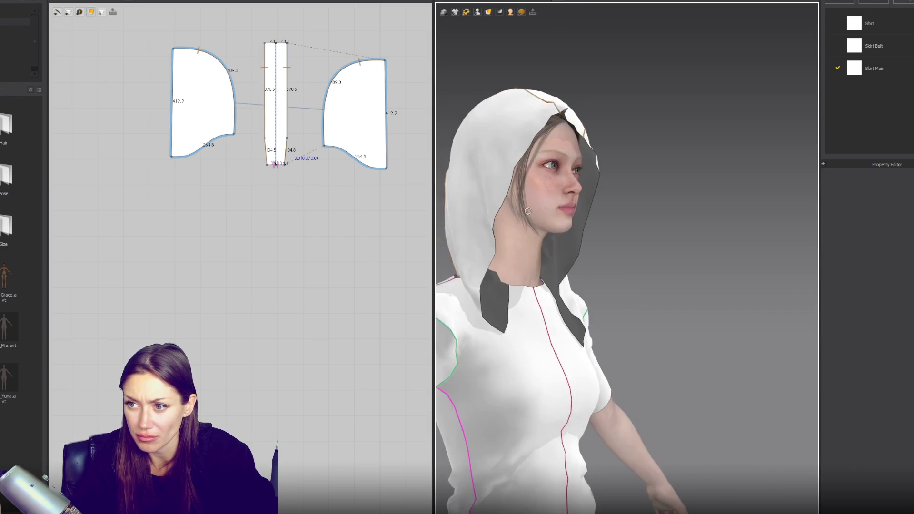
# From a side profile, sew a seam onto the right hood piece's bottom curve
pyautogui.moveTo(528, 211); pyautogui.dragTo(576, 213, button='right')
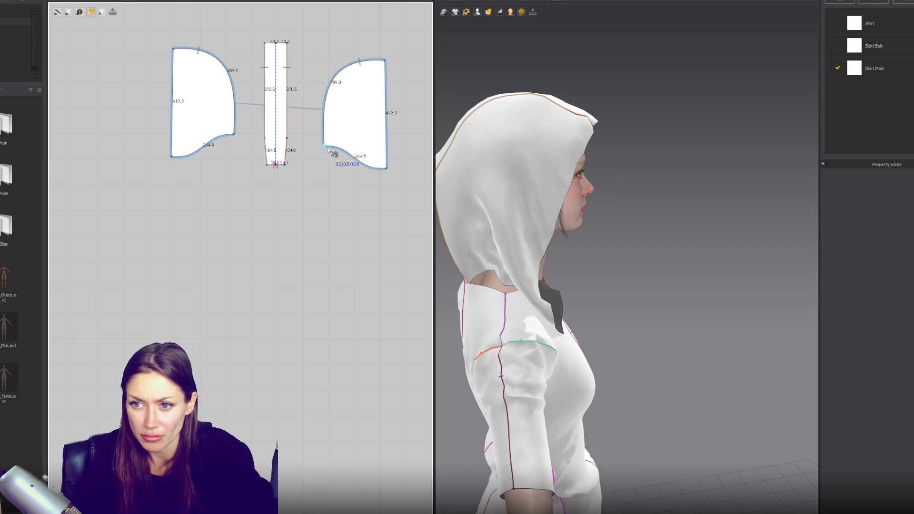
pyautogui.click(393, 178)
pyautogui.scroll(-3, 394, 178)
pyautogui.scroll(2, 320, 254)
pyautogui.scroll(2, 314, 190)
pyautogui.scroll(-2, 305, 143)
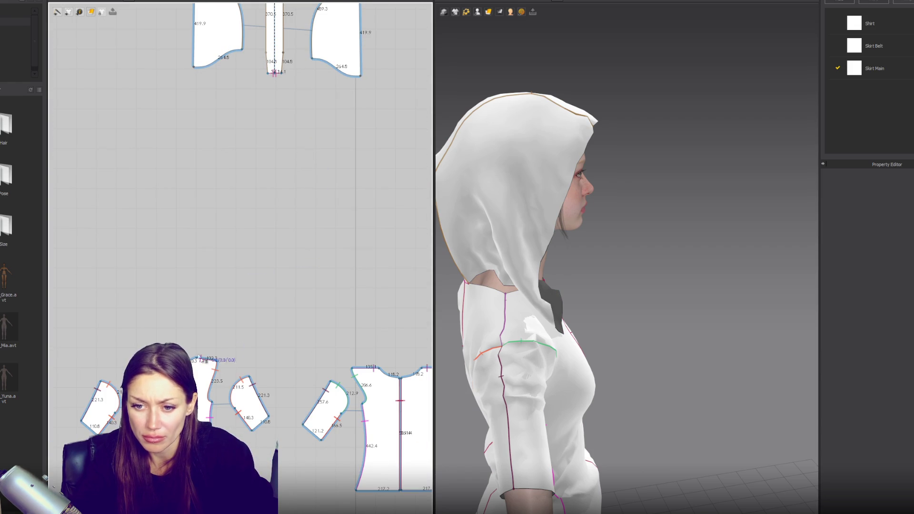
pyautogui.click(320, 60)
# Sew the hood's lower edge to the shirt's back neckline
pyautogui.click(360, 77)
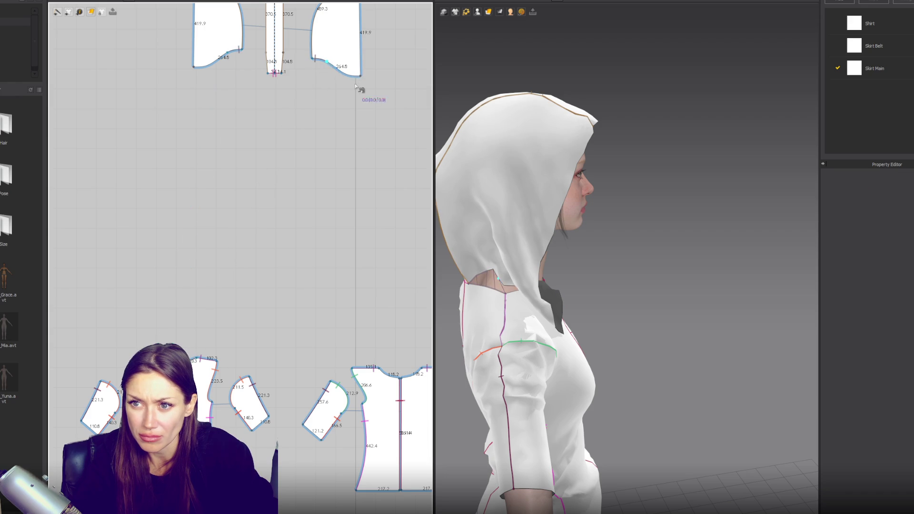
pyautogui.moveTo(391, 168); pyautogui.dragTo(298, 157, button='middle')
pyautogui.click(285, 357)
pyautogui.click(307, 367)
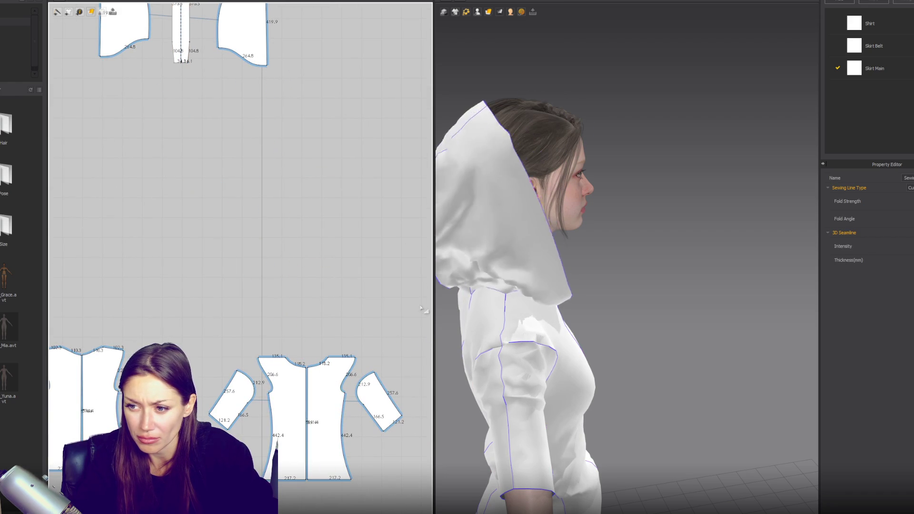
# Test-drape the hood, undo the drop, then inspect the hood from the front
pyautogui.click(570, 238)
pyautogui.hotkey('ctrl', 'z')
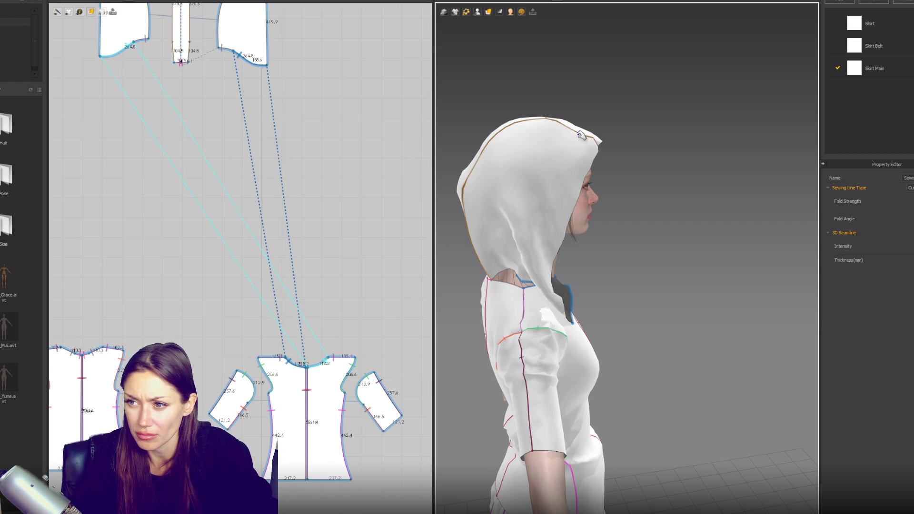
pyautogui.click(580, 135)
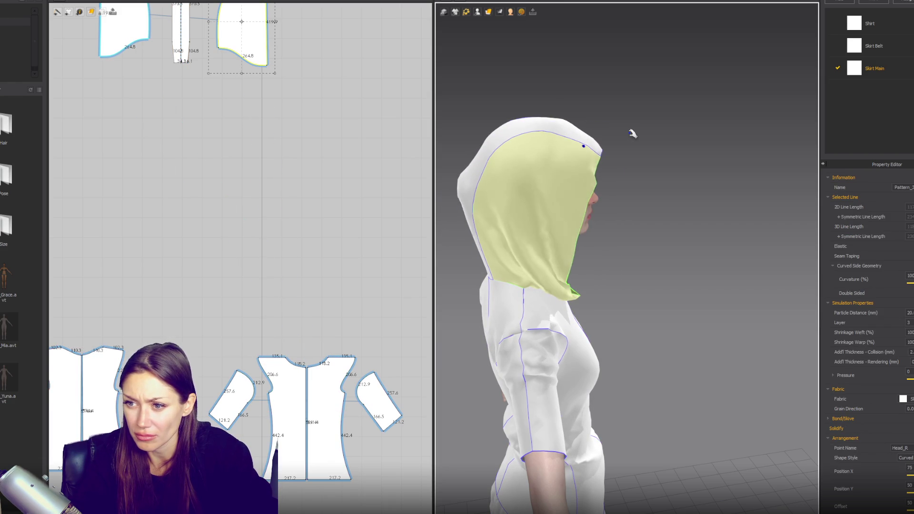
pyautogui.click(631, 134)
pyautogui.moveTo(631, 135)
pyautogui.mouseDown(button='right')
pyautogui.moveTo(634, 165)
pyautogui.moveTo(536, 151)
pyautogui.moveTo(679, 155)
pyautogui.mouseUp(button='right')
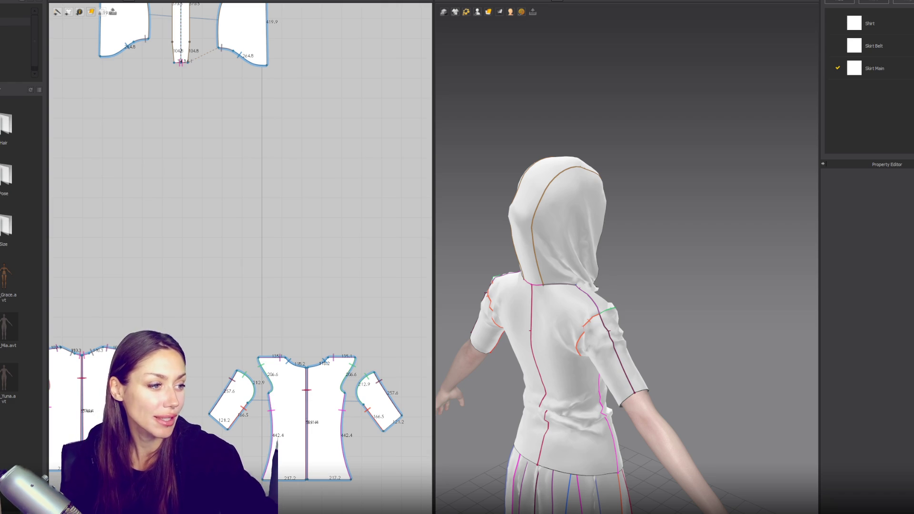
pyautogui.moveTo(562, 266)
pyautogui.mouseDown(button='right')
pyautogui.moveTo(622, 253)
pyautogui.moveTo(502, 232)
pyautogui.moveTo(595, 163)
pyautogui.mouseUp(button='right')
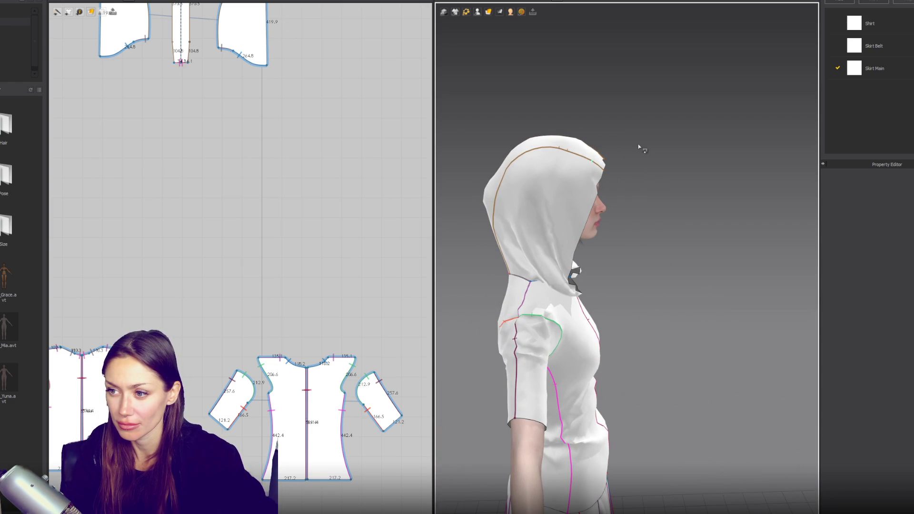
# After checking the hood's fit, bend the side panel's front edge into an inward curve
pyautogui.moveTo(603, 159); pyautogui.dragTo(659, 147)
pyautogui.moveTo(659, 147)
pyautogui.mouseDown(button='right')
pyautogui.moveTo(590, 274)
pyautogui.moveTo(671, 305)
pyautogui.moveTo(675, 287)
pyautogui.mouseUp(button='right')
pyautogui.click(588, 275)
pyautogui.click(579, 273)
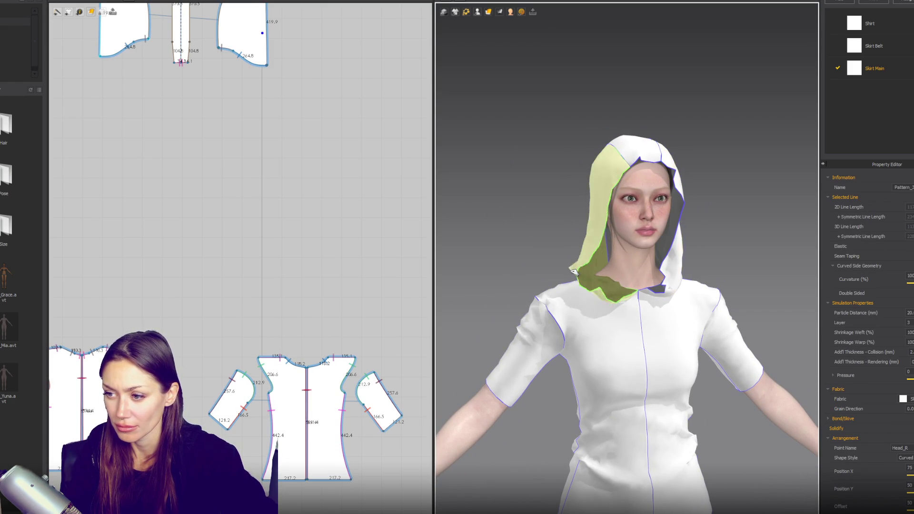
pyautogui.click(323, 164)
pyautogui.scroll(4, 323, 167)
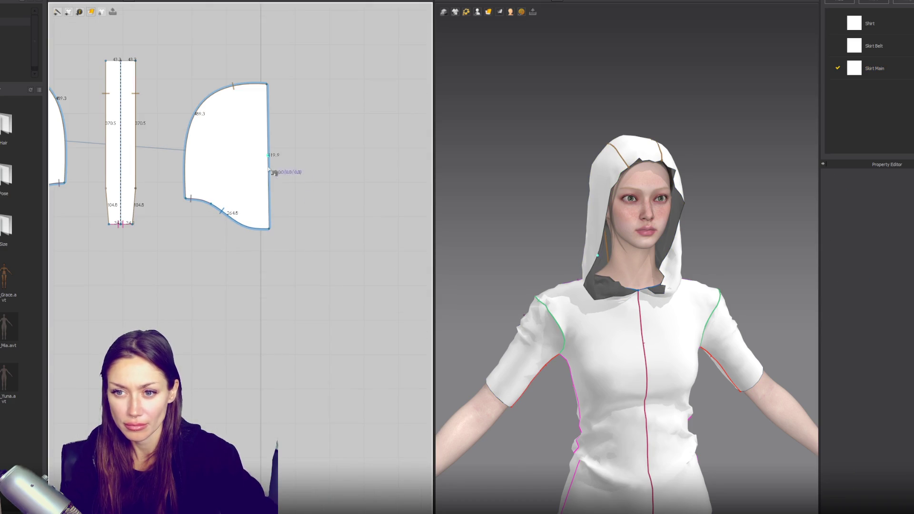
pyautogui.click(269, 198)
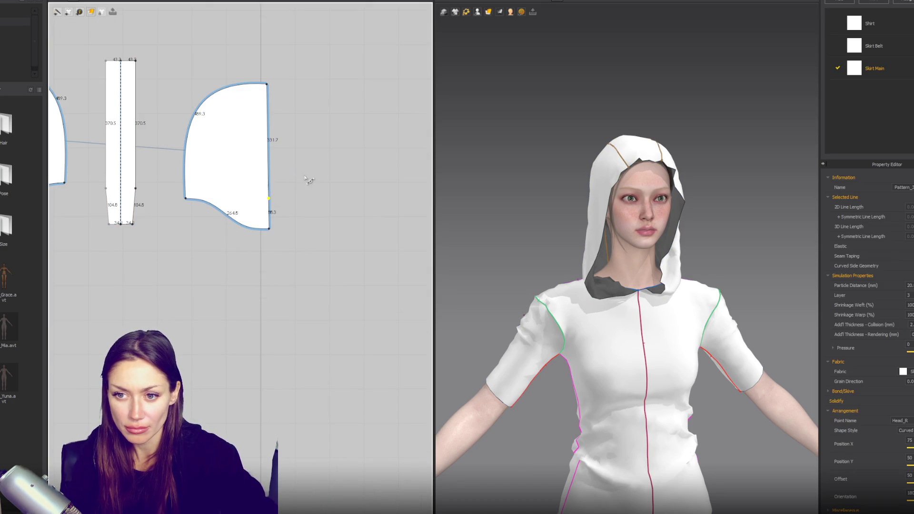
pyautogui.moveTo(273, 164); pyautogui.dragTo(261, 165)
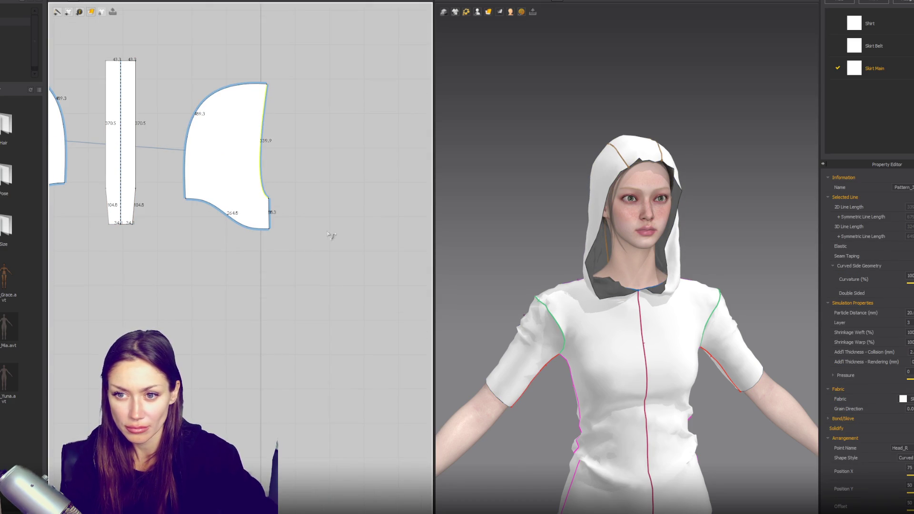
pyautogui.click(275, 219)
# Sew the two side panels' lower front edges together and test-drape, undoing the drop
pyautogui.moveTo(72, 227); pyautogui.dragTo(228, 243, button='middle')
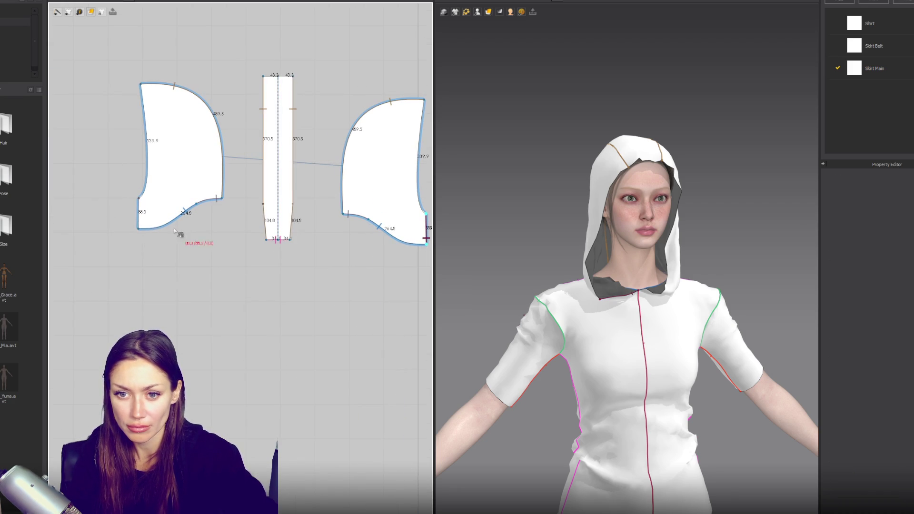
pyautogui.click(138, 216)
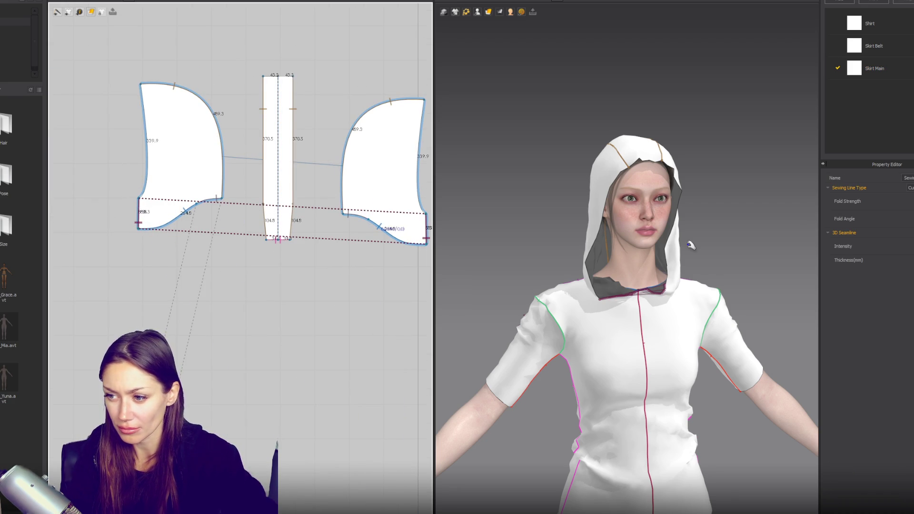
pyautogui.click(648, 254)
pyautogui.hotkey('ctrl', 'z')
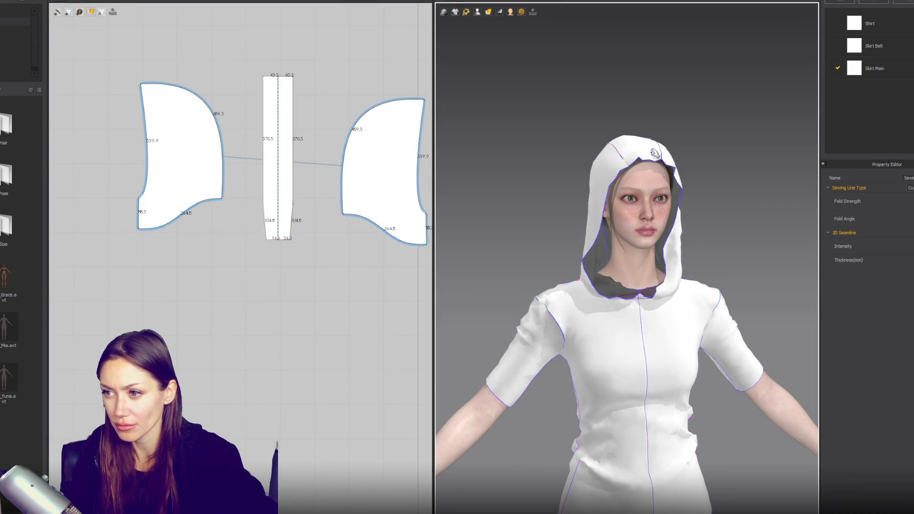
# Shift the hood's centre strip back onto the head and view it from the side
pyautogui.click(655, 152)
pyautogui.moveTo(634, 175); pyautogui.dragTo(646, 170)
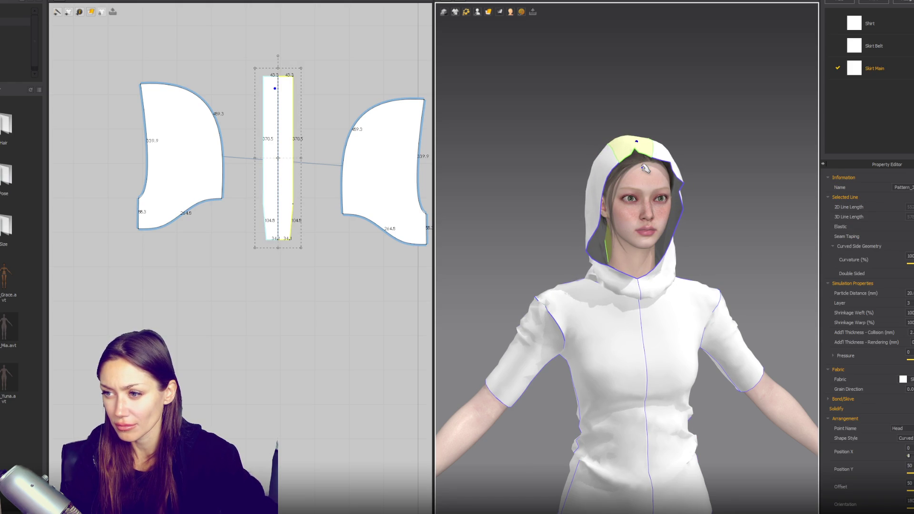
pyautogui.click(766, 184)
pyautogui.moveTo(767, 185); pyautogui.dragTo(727, 201, button='right')
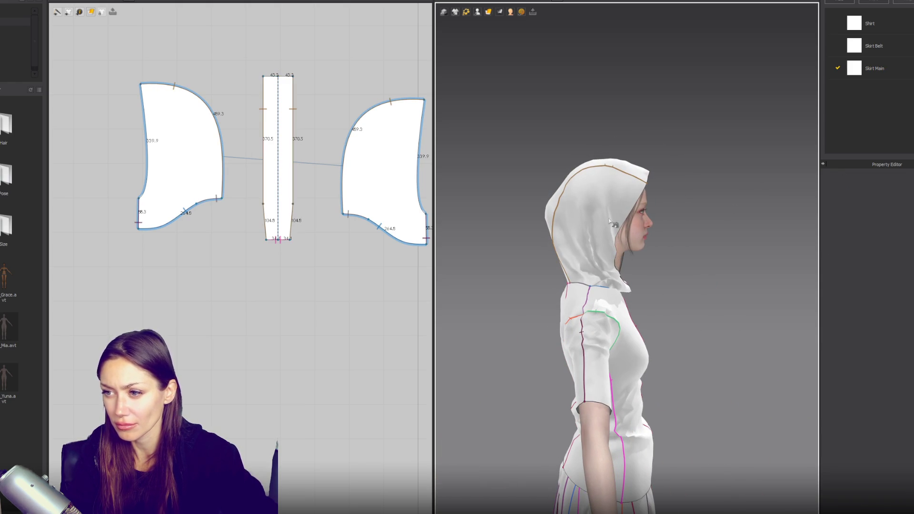
# Move the side panels' corner points to reshape the peak and steepen the top curve
pyautogui.moveTo(376, 191); pyautogui.dragTo(347, 227, button='right')
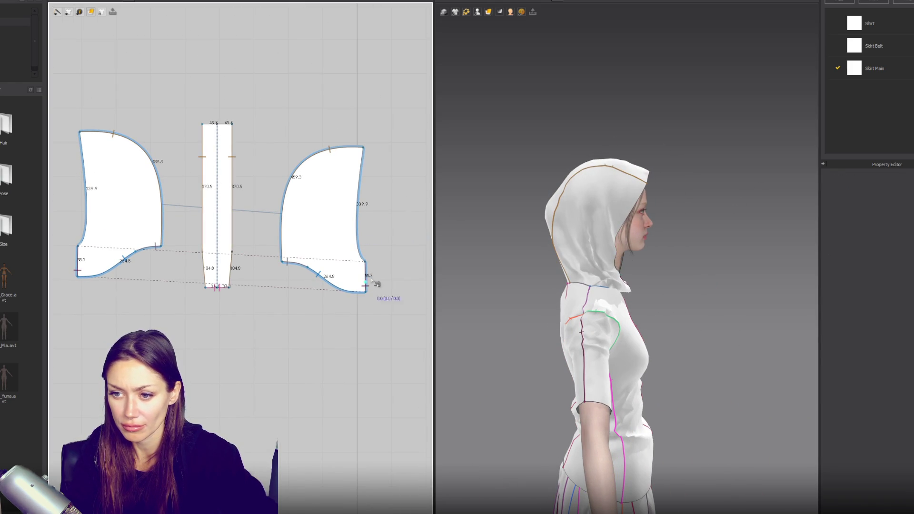
pyautogui.moveTo(775, 238)
pyautogui.mouseDown(button='right')
pyautogui.moveTo(712, 230)
pyautogui.moveTo(752, 231)
pyautogui.mouseUp(button='right')
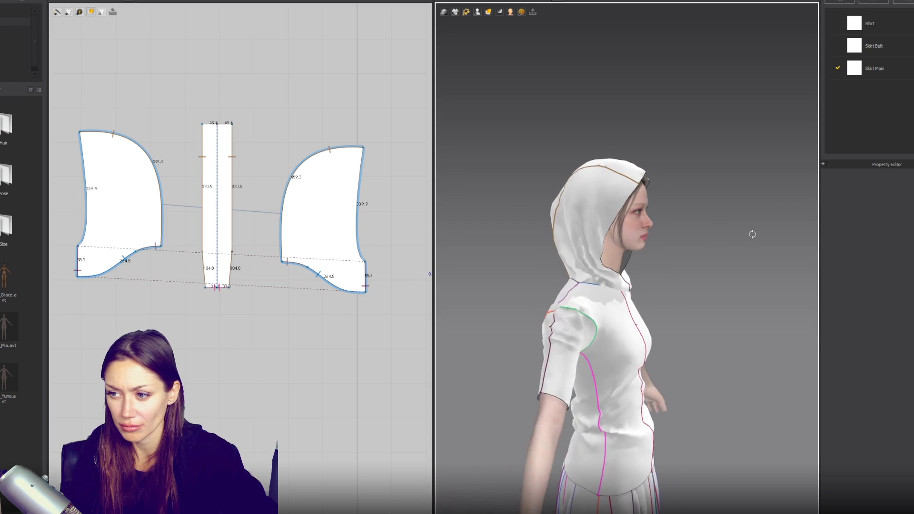
pyautogui.press('z')
pyautogui.moveTo(371, 265); pyautogui.dragTo(371, 243)
pyautogui.click(366, 149)
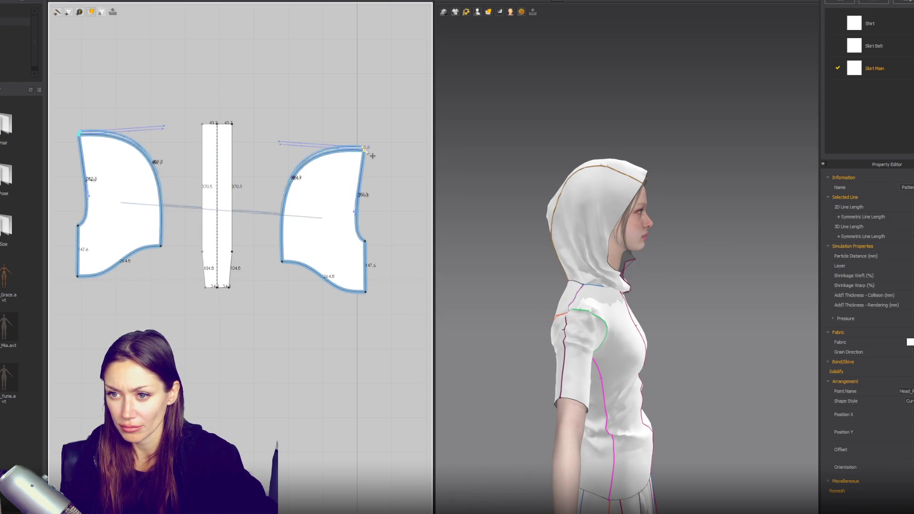
pyautogui.moveTo(365, 149); pyautogui.dragTo(378, 157)
pyautogui.moveTo(300, 151); pyautogui.dragTo(289, 136)
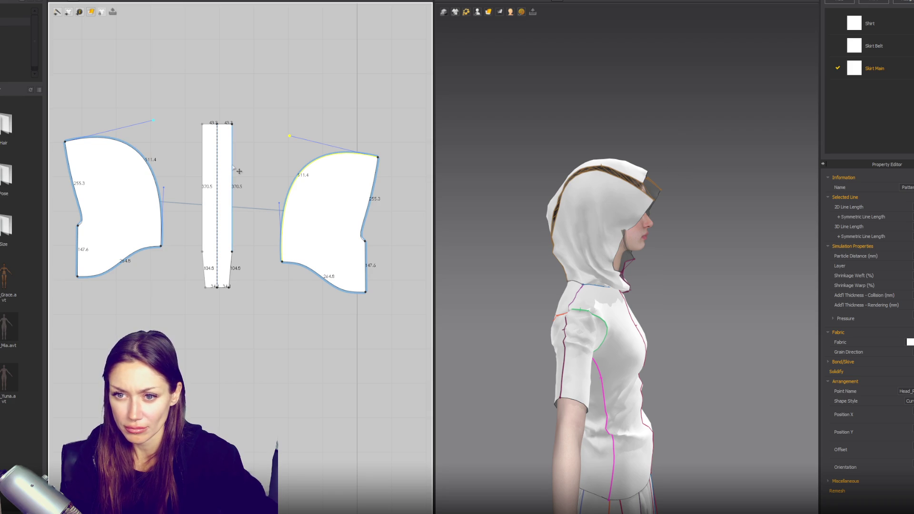
pyautogui.moveTo(282, 261); pyautogui.dragTo(294, 262)
# Widen the centre strip to 71.2 and tug the hood forward to test the drape
pyautogui.click(233, 253)
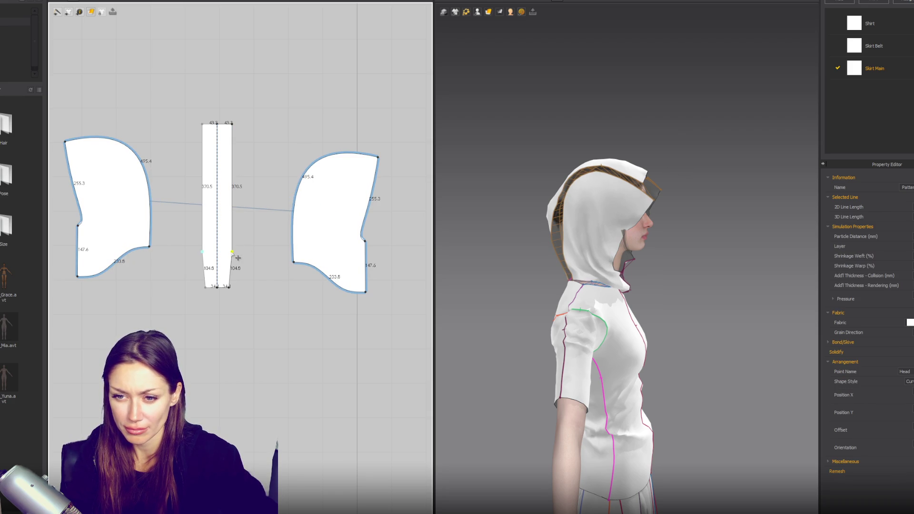
pyautogui.click(230, 151)
pyautogui.moveTo(244, 207); pyautogui.dragTo(262, 208)
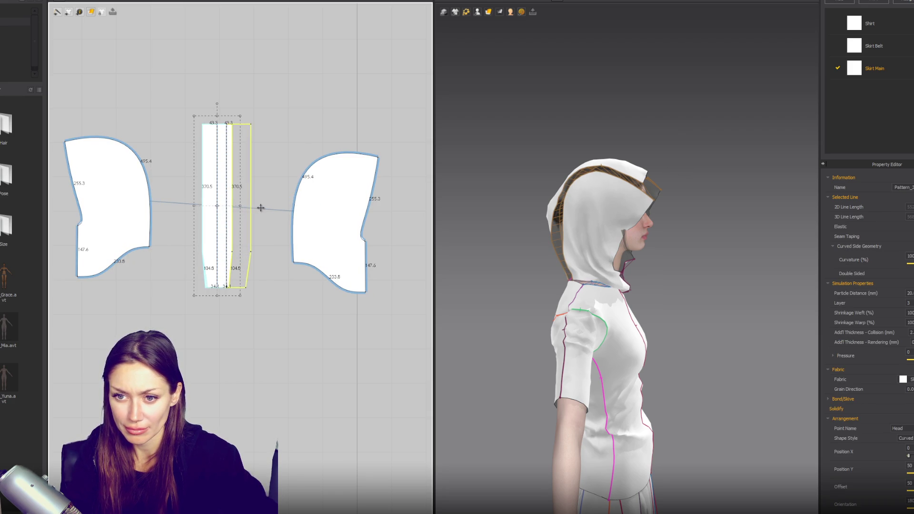
pyautogui.click(686, 204)
pyautogui.moveTo(686, 204); pyautogui.dragTo(728, 214)
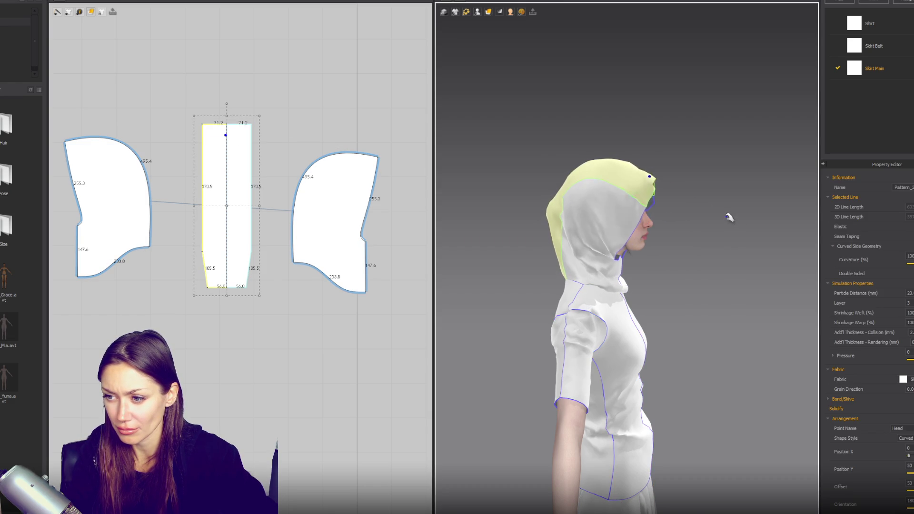
pyautogui.press('2')
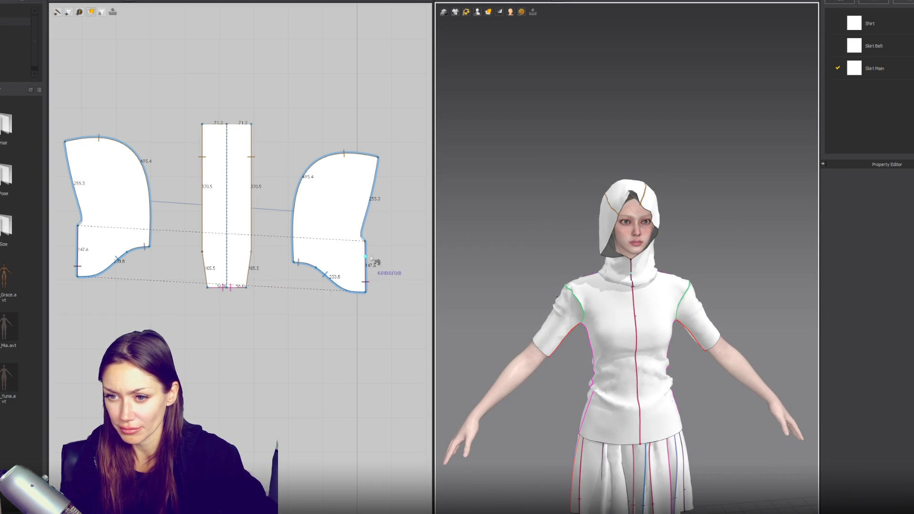
# Delete the extra point on the side panels' front edge and curve it slightly, undoing the inward bend
pyautogui.click(373, 269)
pyautogui.press('Delete')
pyautogui.moveTo(353, 259); pyautogui.dragTo(354, 238)
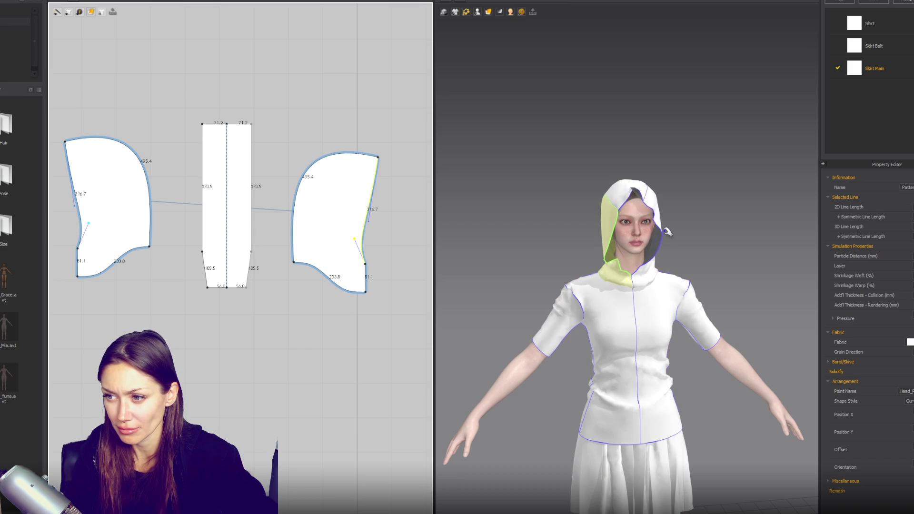
pyautogui.press('x')
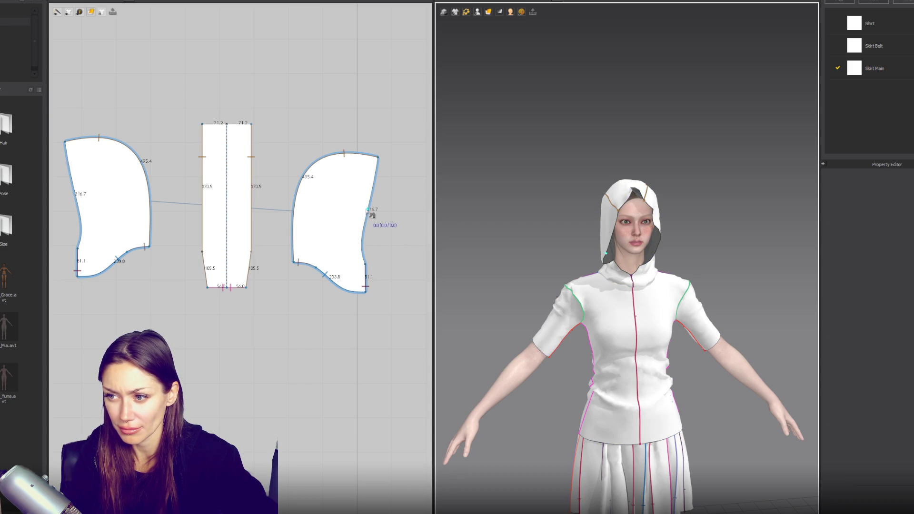
pyautogui.press('z')
pyautogui.click(371, 211)
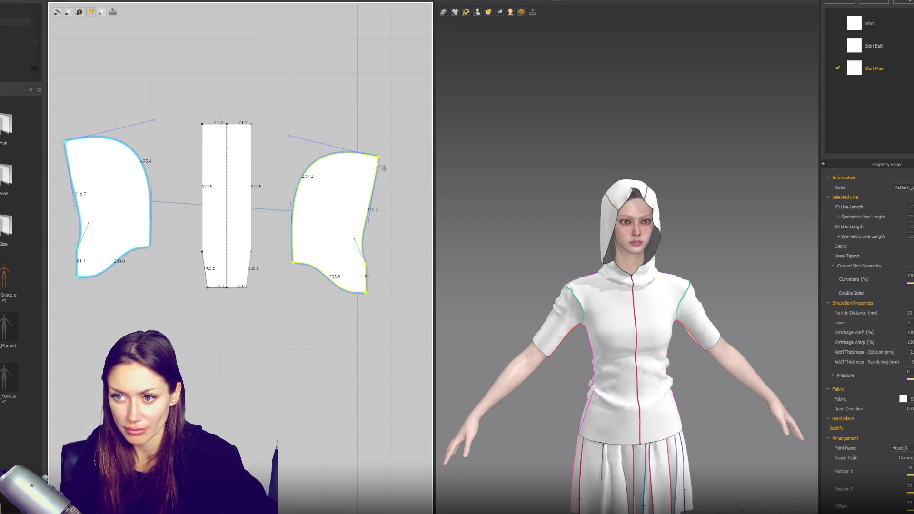
pyautogui.moveTo(376, 228); pyautogui.dragTo(358, 224)
pyautogui.press('n')
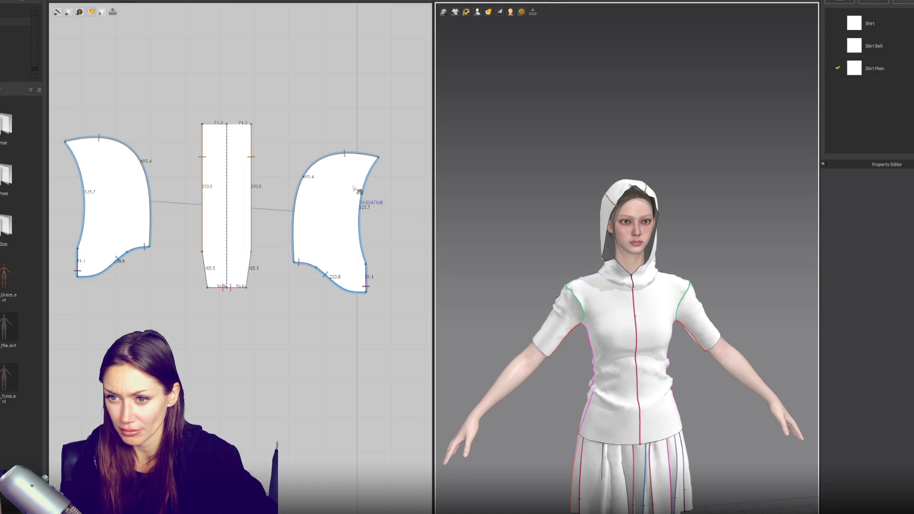
pyautogui.click(375, 167)
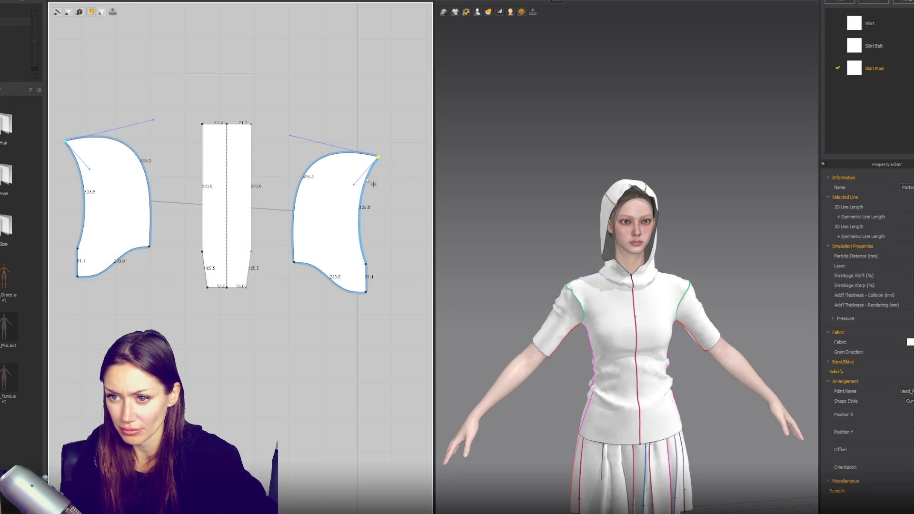
pyautogui.hotkey('ctrl', 'z')
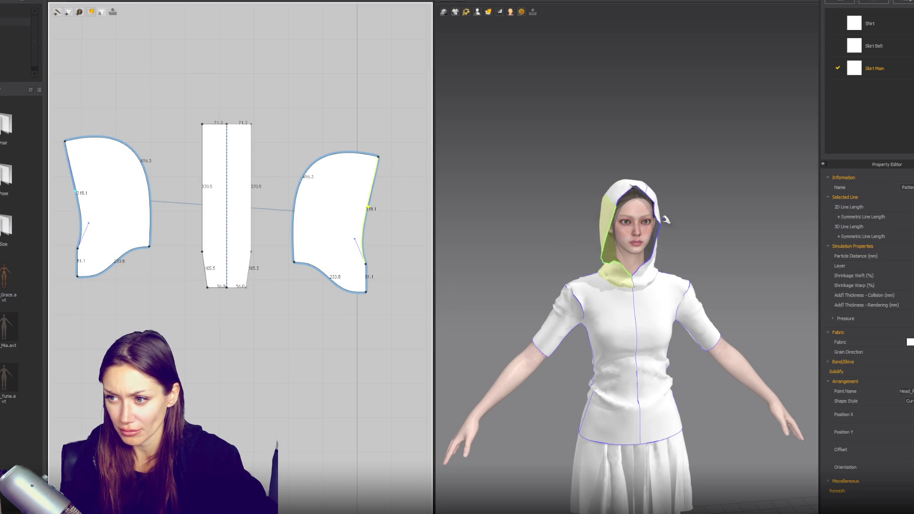
# Pull the hood peak outward from a side view to check it settles back
pyautogui.click(638, 198)
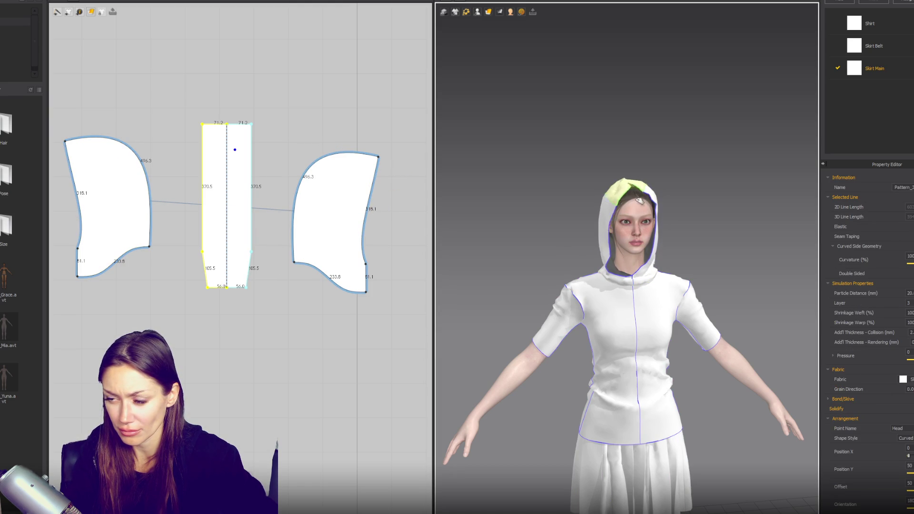
pyautogui.moveTo(638, 198)
pyautogui.mouseDown(button='right')
pyautogui.moveTo(702, 273)
pyautogui.moveTo(690, 257)
pyautogui.mouseUp(button='right')
pyautogui.click(658, 190)
pyautogui.moveTo(658, 190); pyautogui.dragTo(688, 194)
pyautogui.click(685, 200)
# Scale all three hood panels taller together
pyautogui.press('2')
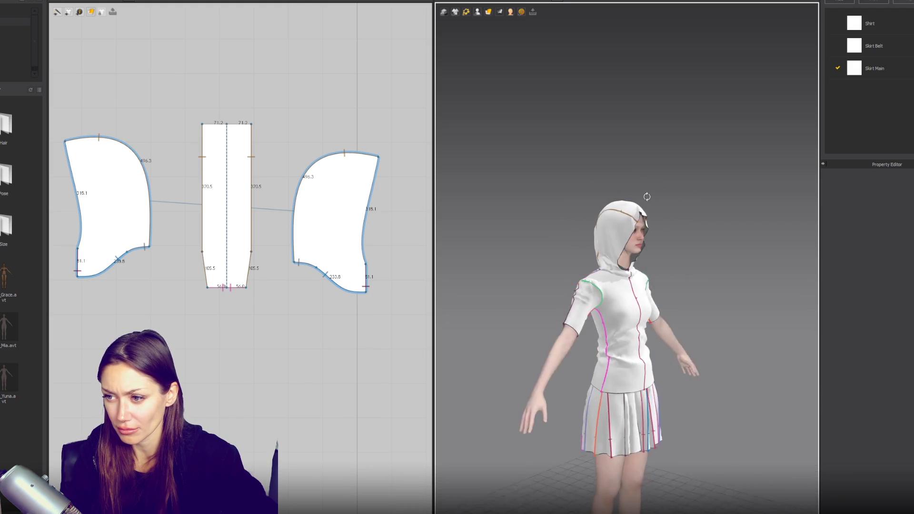
pyautogui.hotkey('ctrl', 'a')
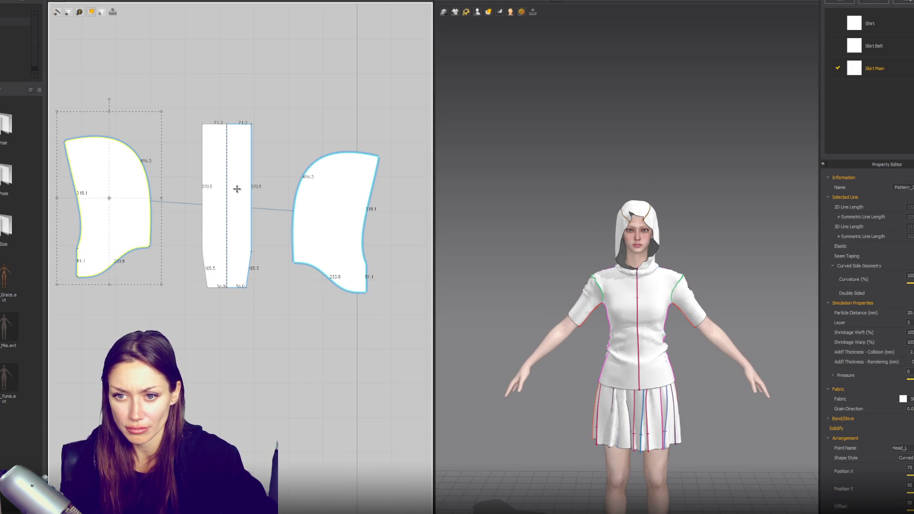
pyautogui.moveTo(229, 114); pyautogui.dragTo(228, 93)
pyautogui.click(634, 123)
pyautogui.click(645, 228)
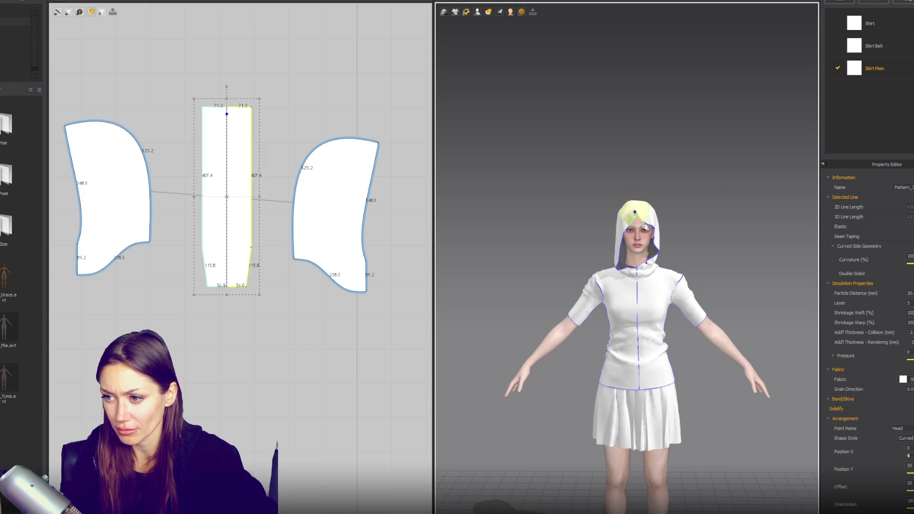
pyautogui.click(651, 262)
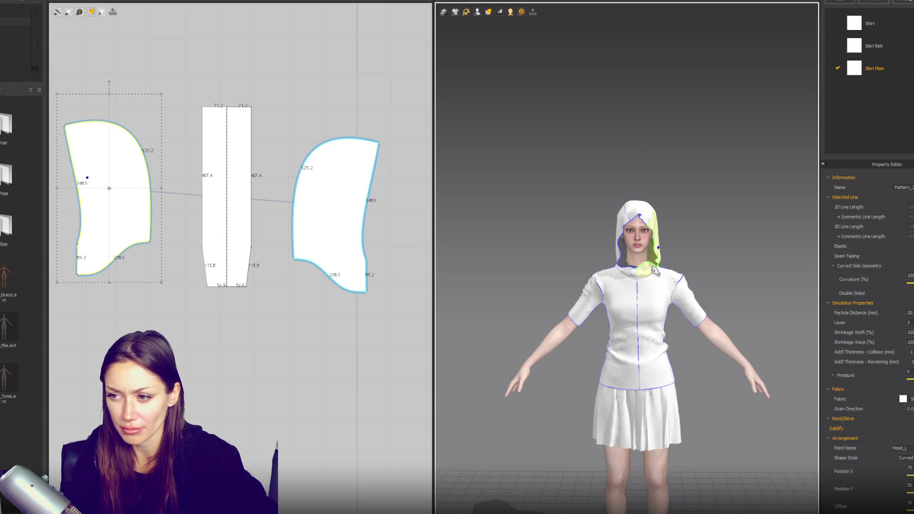
# Sew an extra seam on the right side panel's edge
pyautogui.press('n')
pyautogui.scroll(5, 614, 286)
pyautogui.moveTo(642, 281)
pyautogui.mouseDown(button='right')
pyautogui.moveTo(656, 275)
pyautogui.moveTo(645, 275)
pyautogui.mouseUp(button='right')
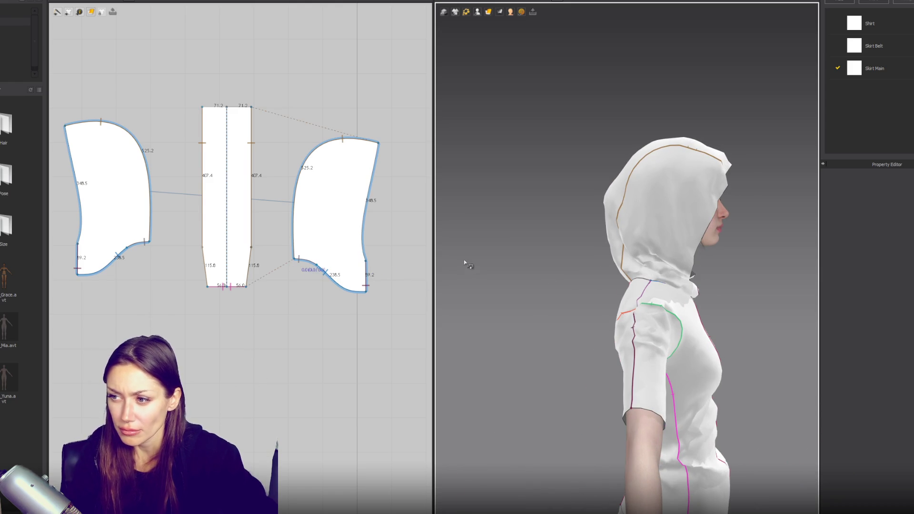
pyautogui.moveTo(464, 263); pyautogui.dragTo(563, 249, button='right')
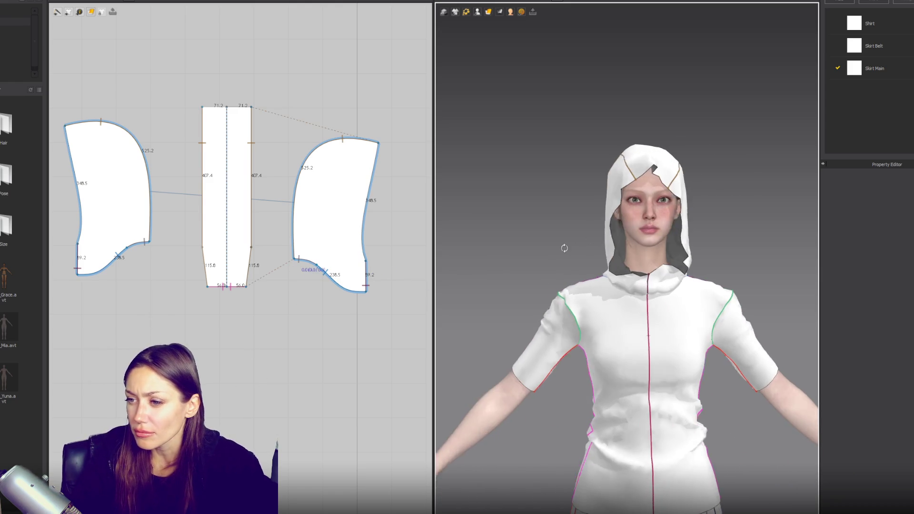
pyautogui.click(366, 262)
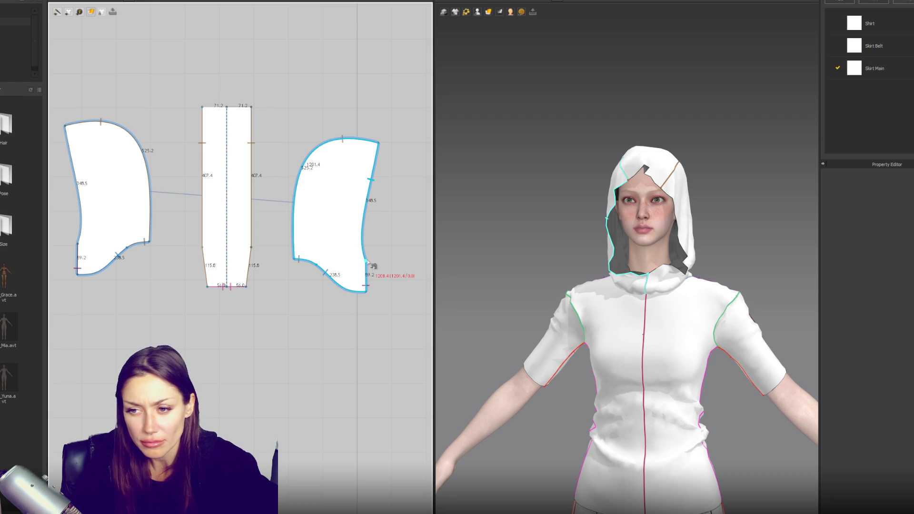
pyautogui.click(367, 263)
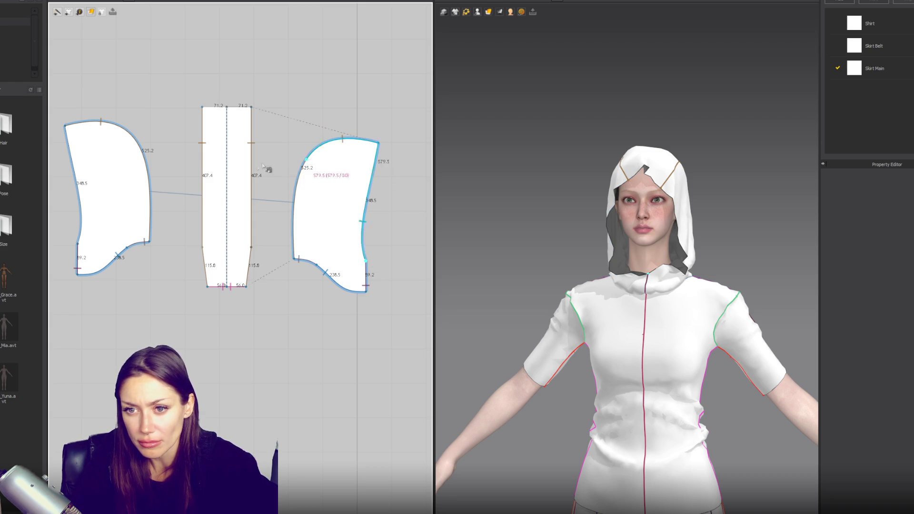
# Widen all hood panels so the centre strip is 75.6 and front edges 338.1
pyautogui.moveTo(74, 316); pyautogui.dragTo(75, 317)
pyautogui.moveTo(389, 196); pyautogui.dragTo(406, 196)
pyautogui.click(231, 298)
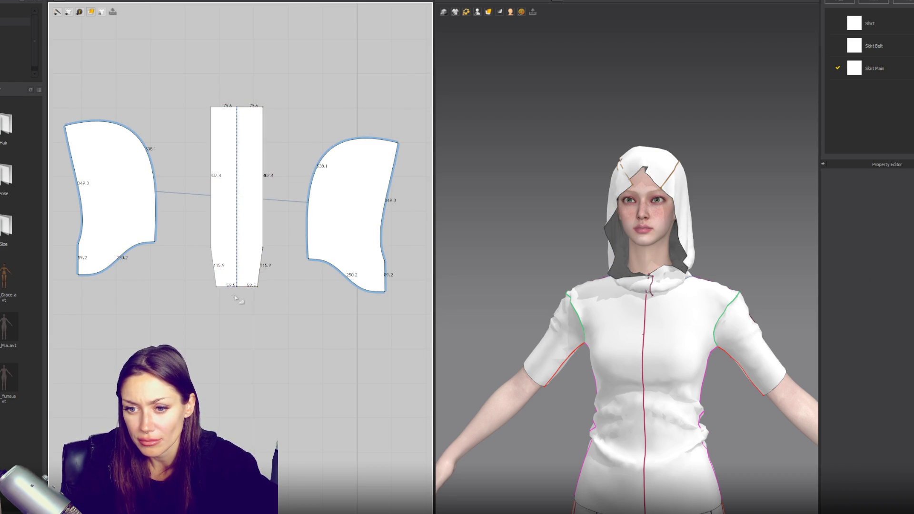
pyautogui.moveTo(427, 40); pyautogui.dragTo(428, 41)
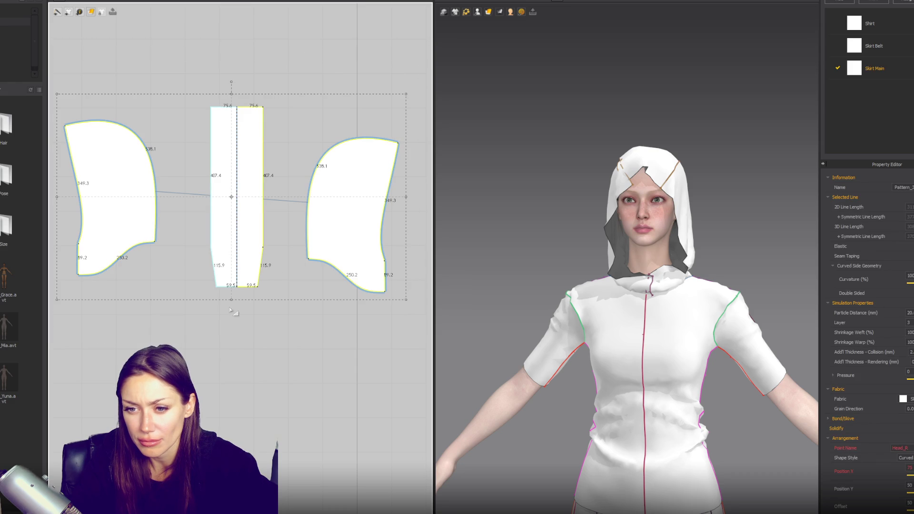
# Shorten all three hood panels and tug the cloth to check the fit
pyautogui.moveTo(232, 306); pyautogui.dragTo(232, 292)
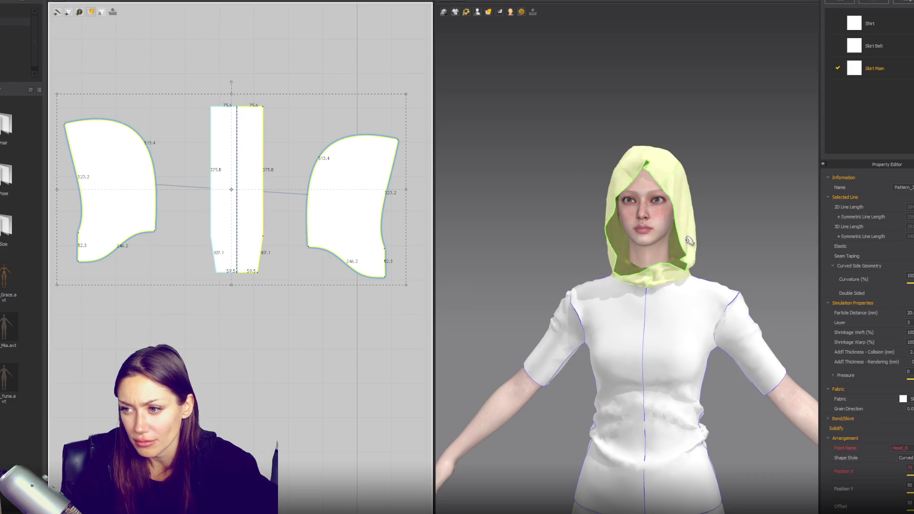
pyautogui.moveTo(687, 238)
pyautogui.mouseDown()
pyautogui.moveTo(613, 200)
pyautogui.moveTo(633, 190)
pyautogui.moveTo(674, 213)
pyautogui.mouseUp()
pyautogui.moveTo(700, 238); pyautogui.dragTo(745, 255, button='right')
pyautogui.click(438, 273)
pyautogui.moveTo(438, 273); pyautogui.dragTo(676, 259, button='right')
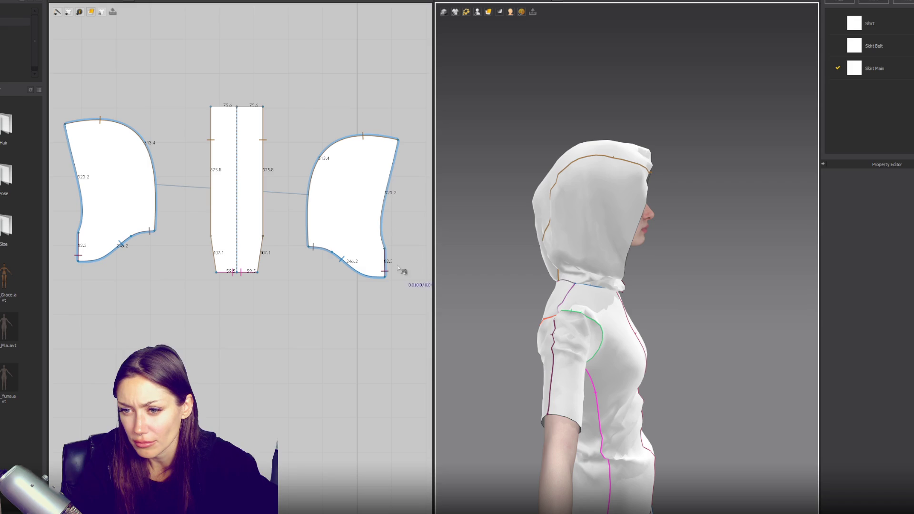
# Raise the side panels' lower corner and bottom curve, then check the hood from the front
pyautogui.moveTo(388, 263); pyautogui.dragTo(391, 257)
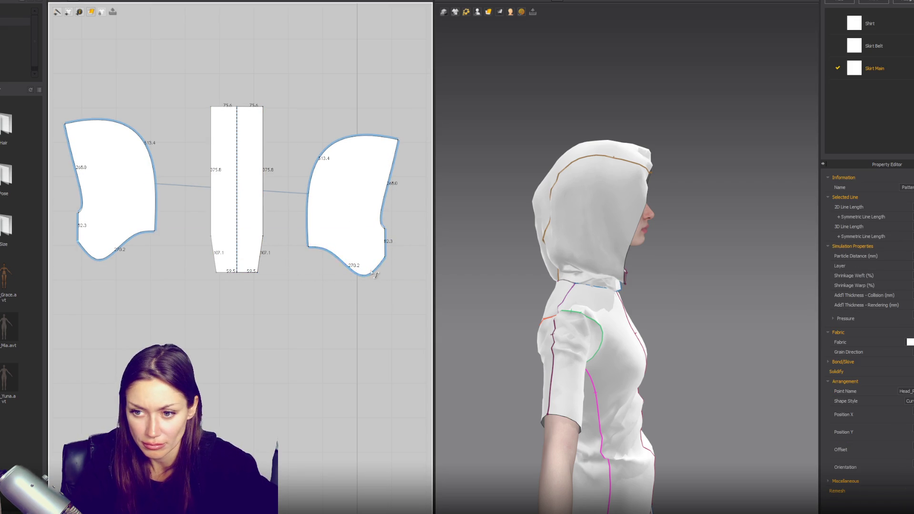
pyautogui.moveTo(374, 275); pyautogui.dragTo(357, 260)
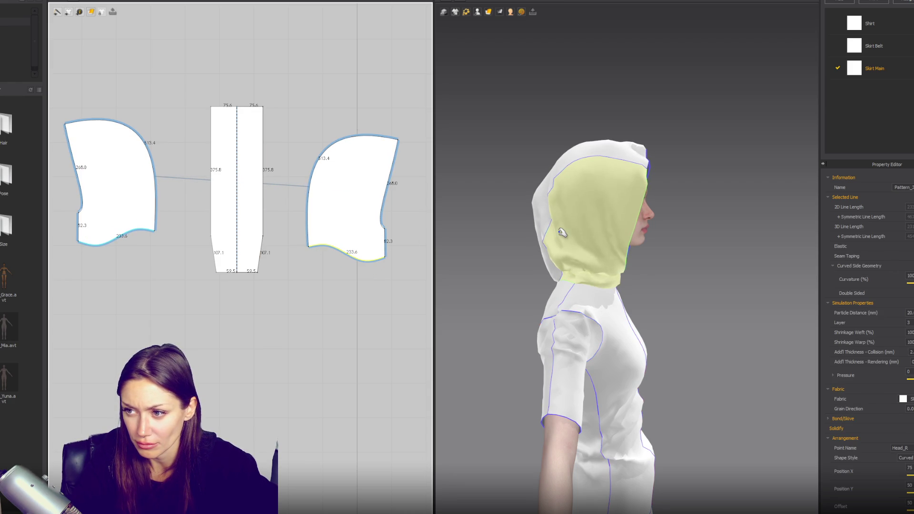
pyautogui.click(651, 156)
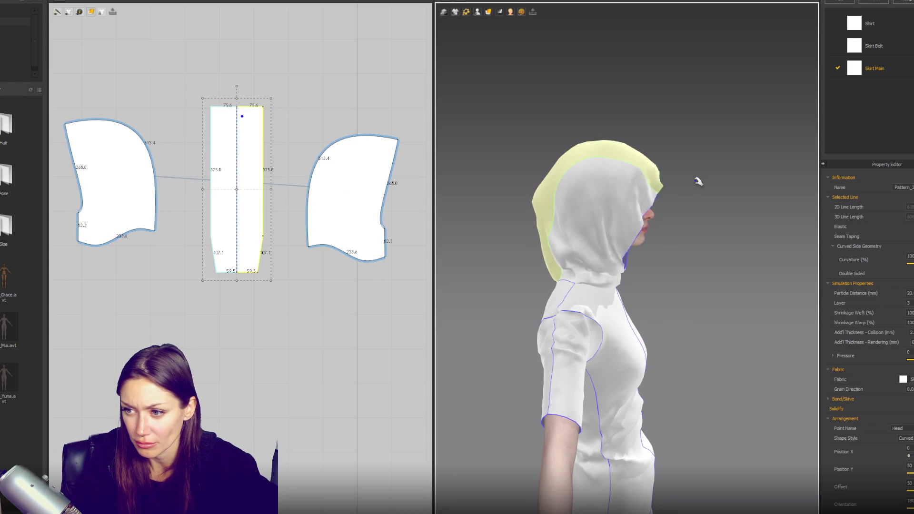
pyautogui.press('2')
pyautogui.moveTo(644, 187); pyautogui.dragTo(660, 175, button='right')
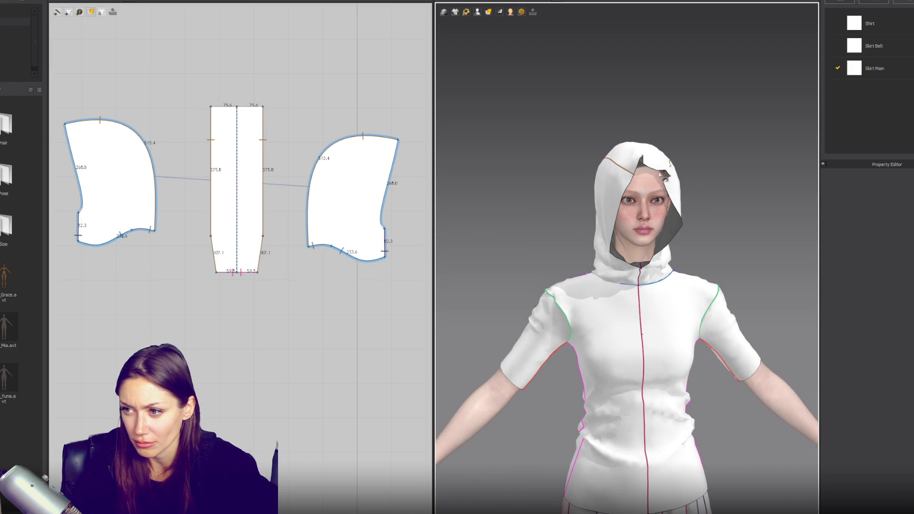
pyautogui.click(663, 161)
pyautogui.click(669, 169)
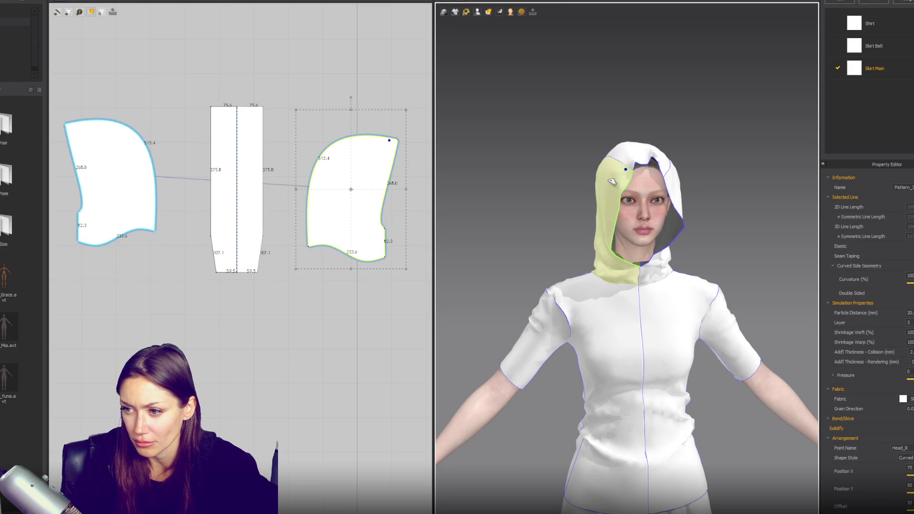
# Tug a hood panel in side view to test the drape, then frame the whole avatar
pyautogui.press('6')
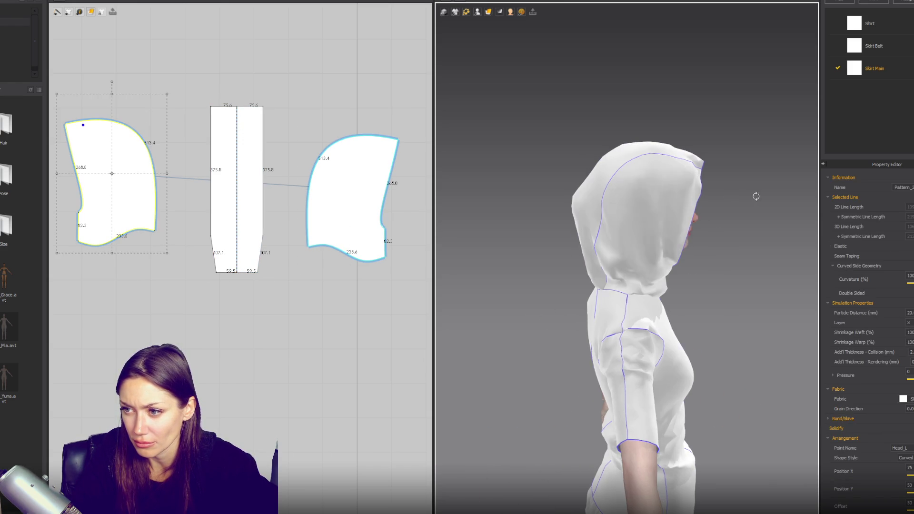
pyautogui.moveTo(746, 171)
pyautogui.mouseDown()
pyautogui.moveTo(792, 187)
pyautogui.moveTo(740, 196)
pyautogui.mouseUp()
pyautogui.click(733, 198)
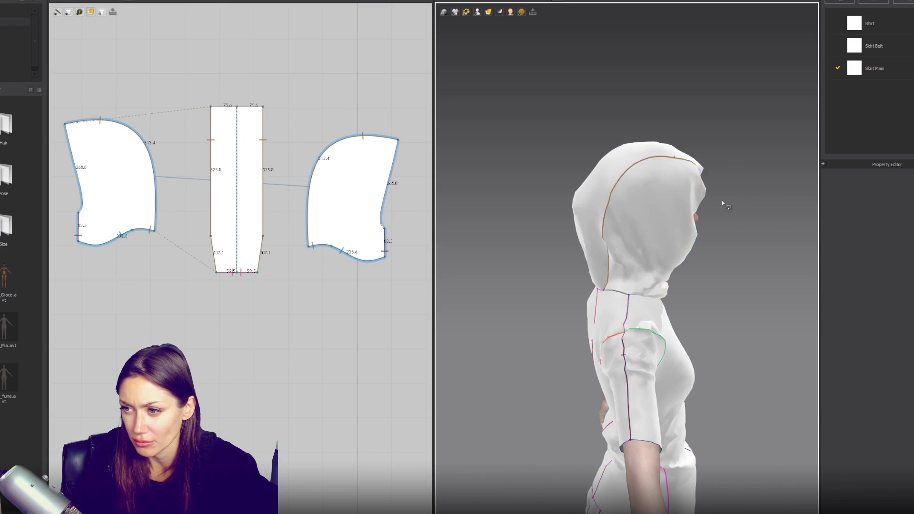
pyautogui.moveTo(723, 200); pyautogui.dragTo(621, 197, button='right')
pyautogui.scroll(-2, 598, 200)
pyautogui.scroll(-2, 745, 228)
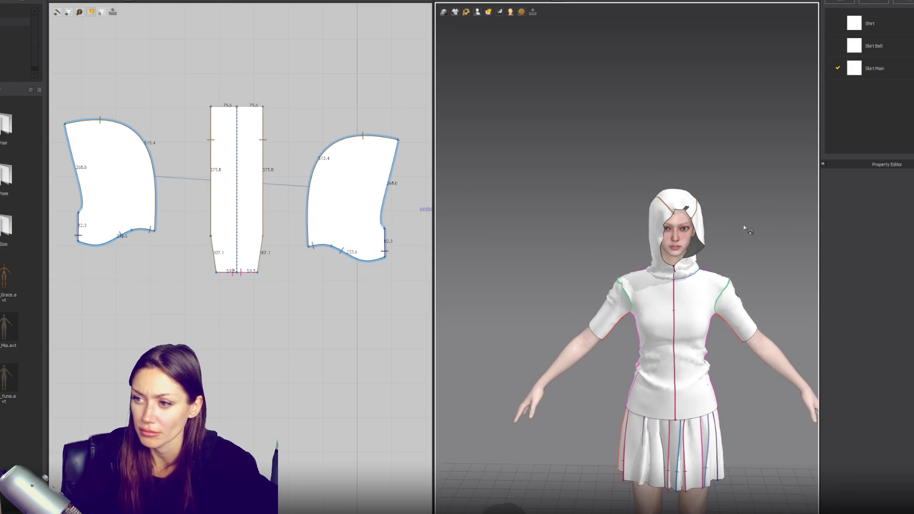
pyautogui.press('2')
pyautogui.click(571, 132)
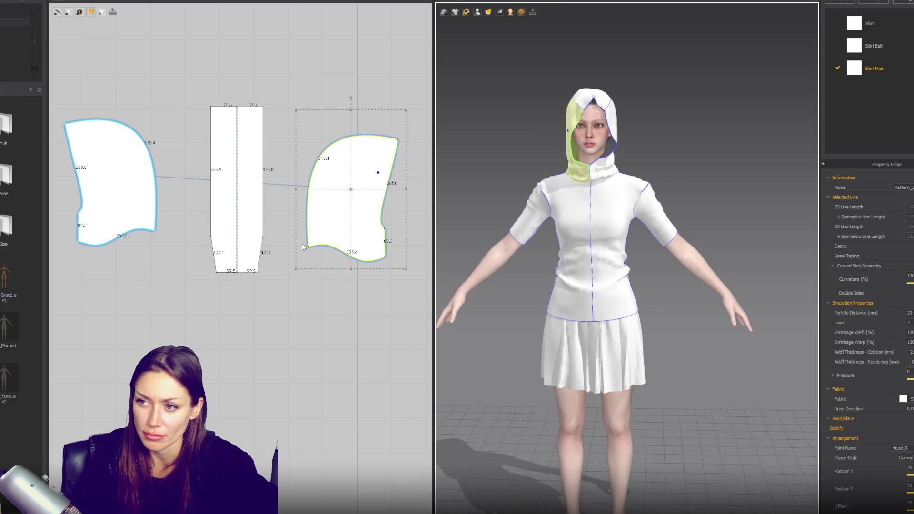
pyautogui.click(550, 151)
# Pull the draped hood outward from the front to test its fit
pyautogui.press('n')
pyautogui.moveTo(604, 120)
pyautogui.mouseDown(button='right')
pyautogui.moveTo(759, 149)
pyautogui.moveTo(865, 152)
pyautogui.moveTo(838, 154)
pyautogui.mouseUp(button='right')
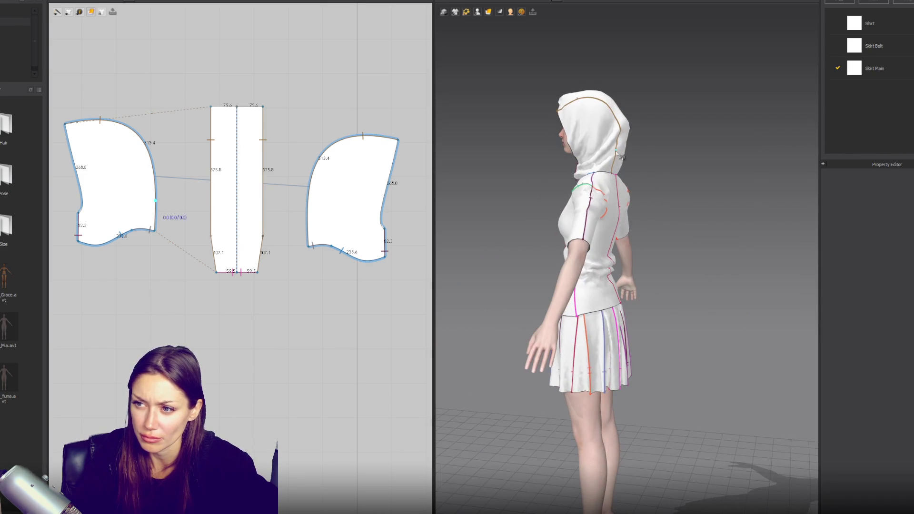
pyautogui.click(584, 146)
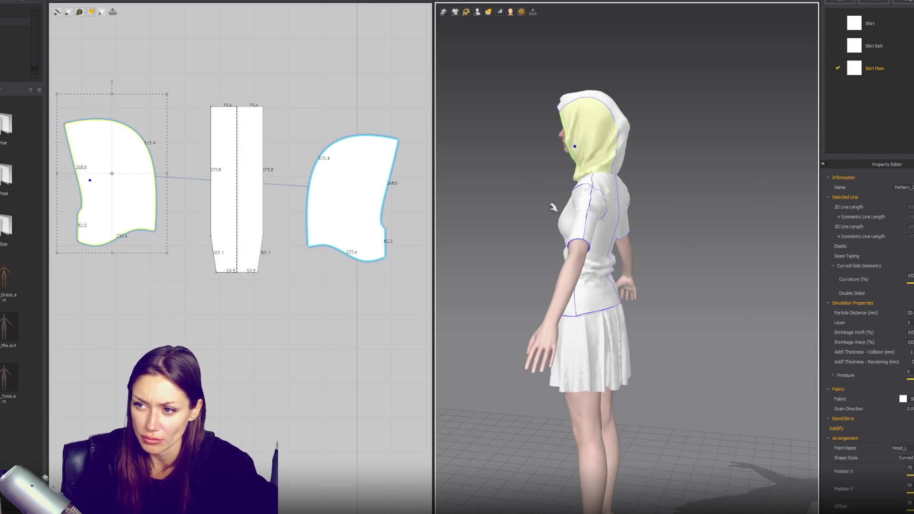
pyautogui.press('2')
pyautogui.moveTo(616, 173); pyautogui.dragTo(624, 175)
pyautogui.press('Escape')
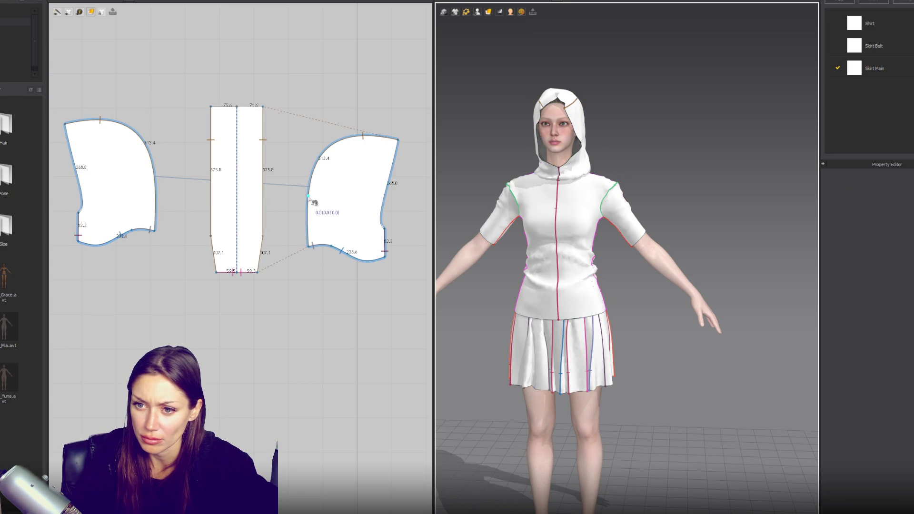
# Try reshaping the hood pieces' curved front edge, undoing the straightening
pyautogui.moveTo(310, 198); pyautogui.dragTo(296, 210)
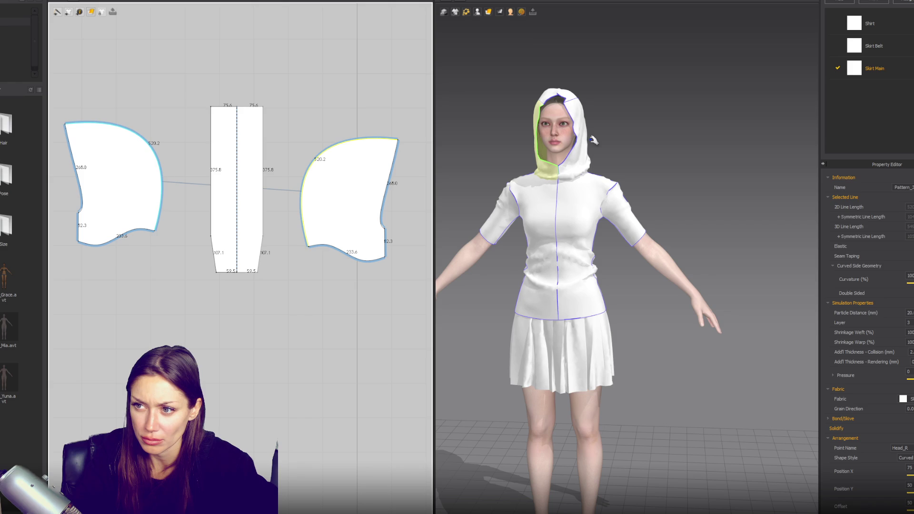
pyautogui.press('b')
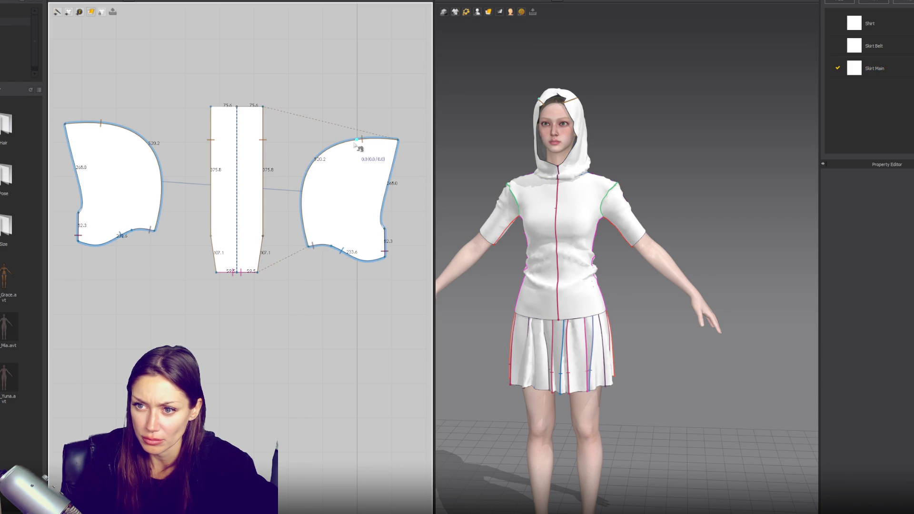
pyautogui.press('a')
pyautogui.moveTo(301, 187); pyautogui.dragTo(370, 168)
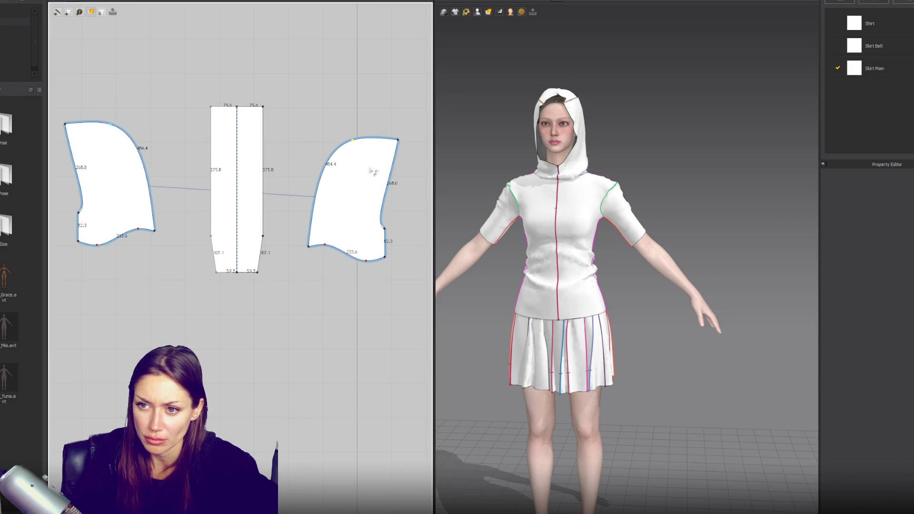
pyautogui.hotkey('ctrl', 'z')
# Raise the side panels' top corner for a fuller, rounder top curve of 536.9
pyautogui.click(392, 142)
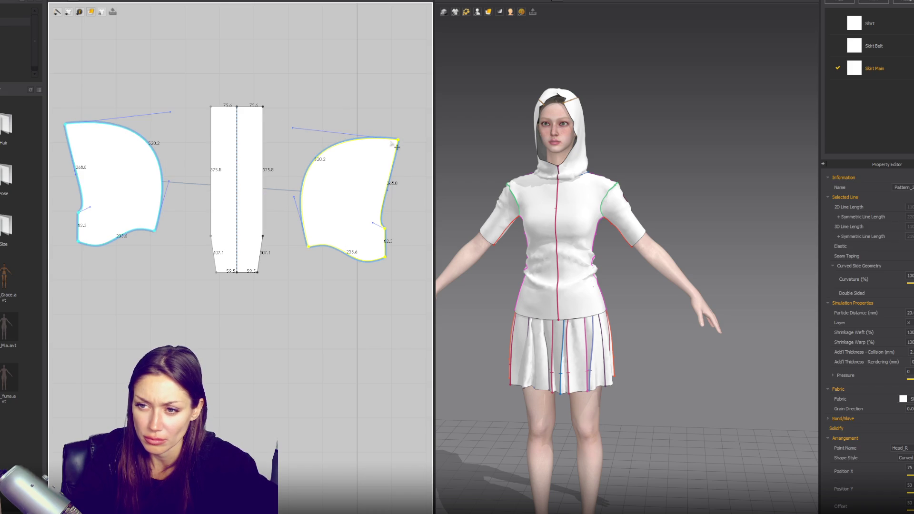
pyautogui.click(294, 129)
pyautogui.click(398, 140)
pyautogui.moveTo(294, 129)
pyautogui.mouseDown()
pyautogui.moveTo(305, 118)
pyautogui.moveTo(297, 110)
pyautogui.mouseUp()
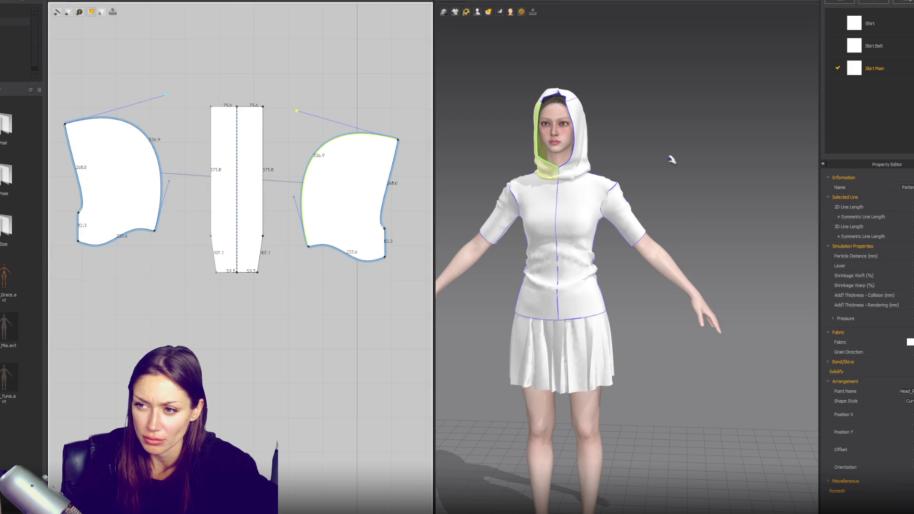
pyautogui.click(648, 165)
pyautogui.scroll(-2, 241, 141)
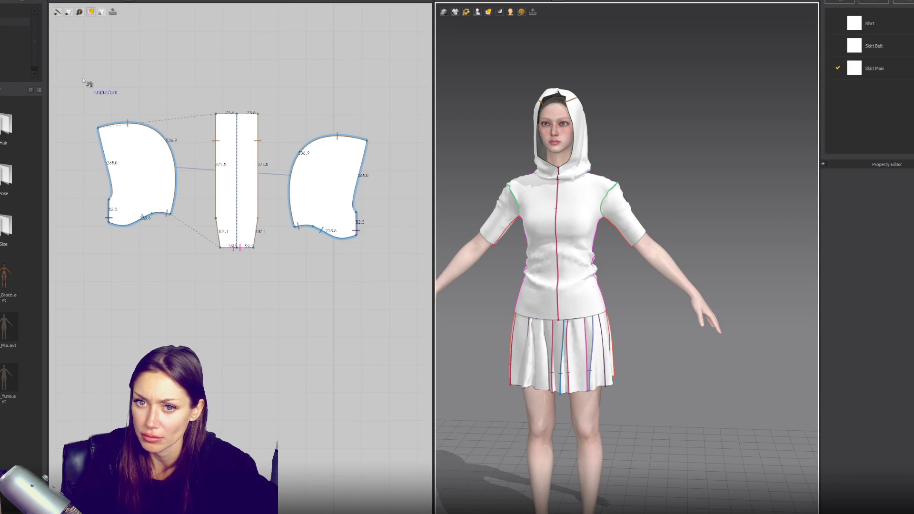
# Add a new fabric named Hood and select the three hood pieces
pyautogui.moveTo(408, 285); pyautogui.dragTo(90, 48)
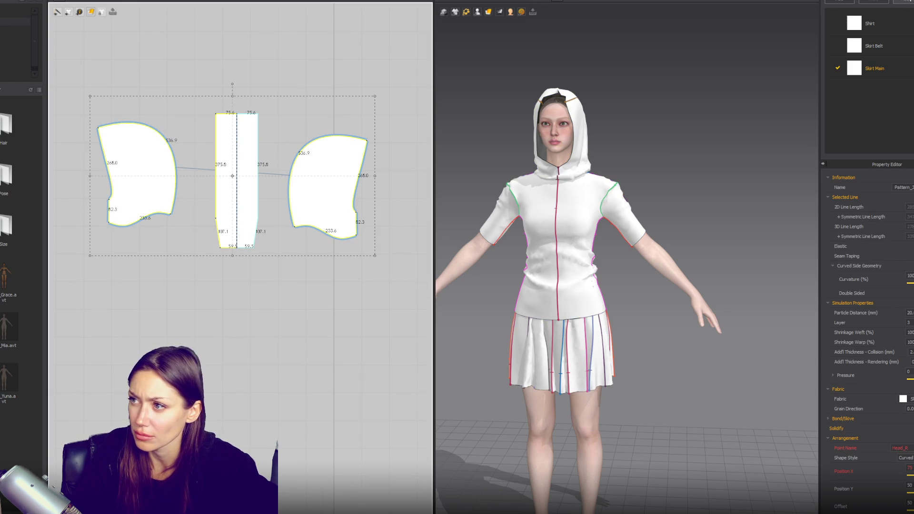
pyautogui.click(840, 2)
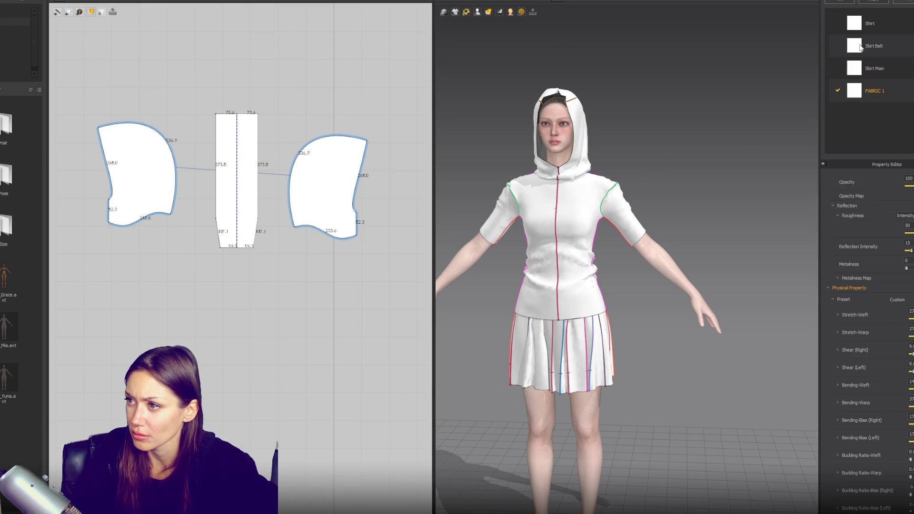
pyautogui.write('G')
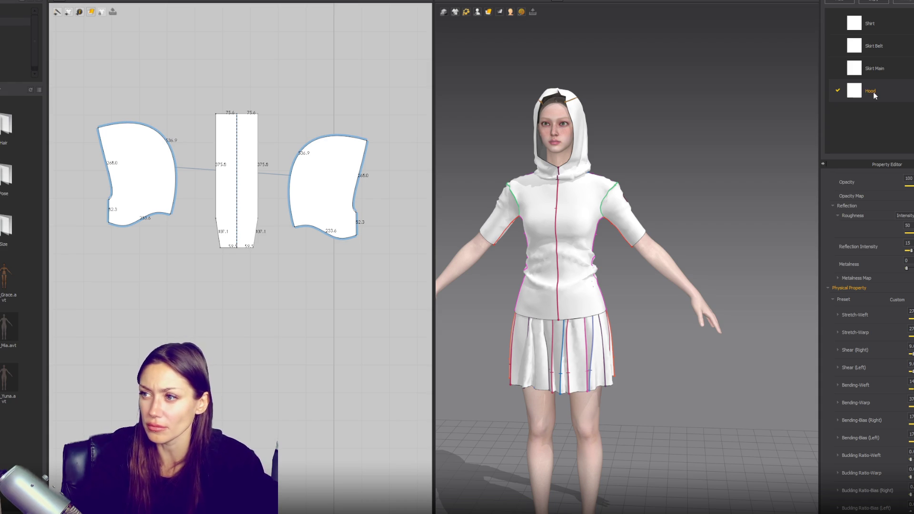
pyautogui.click(88, 97)
pyautogui.moveTo(83, 80); pyautogui.dragTo(390, 308)
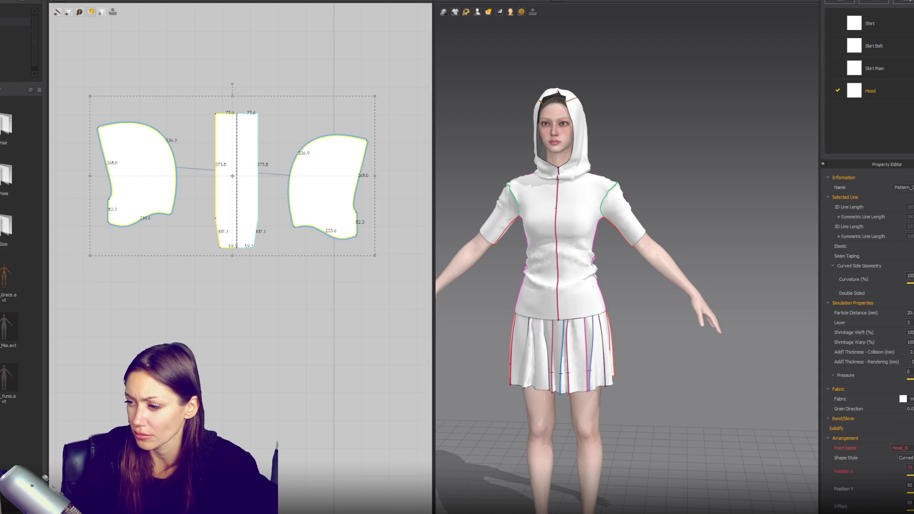
# Give the Hood fabric the Sherpa_Faux_Sheepskin_Fleece_Poly_230gsm preset and re-simulate the drape
pyautogui.click(906, 99)
pyautogui.scroll(-5, 867, 238)
pyautogui.click(897, 299)
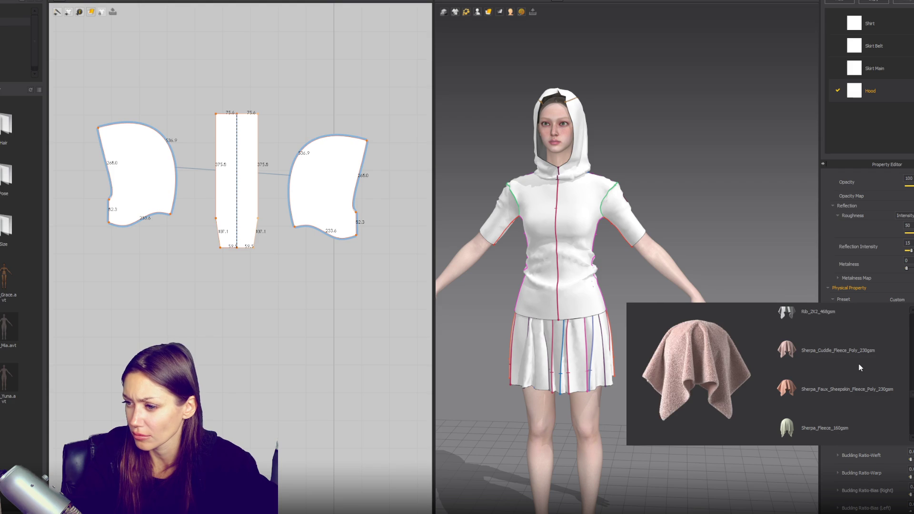
pyautogui.click(857, 388)
pyautogui.press('space')
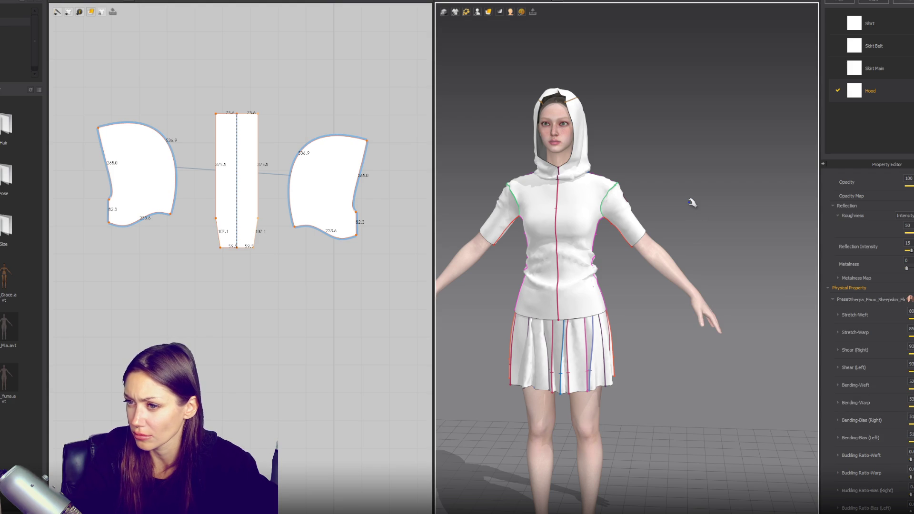
pyautogui.click(588, 136)
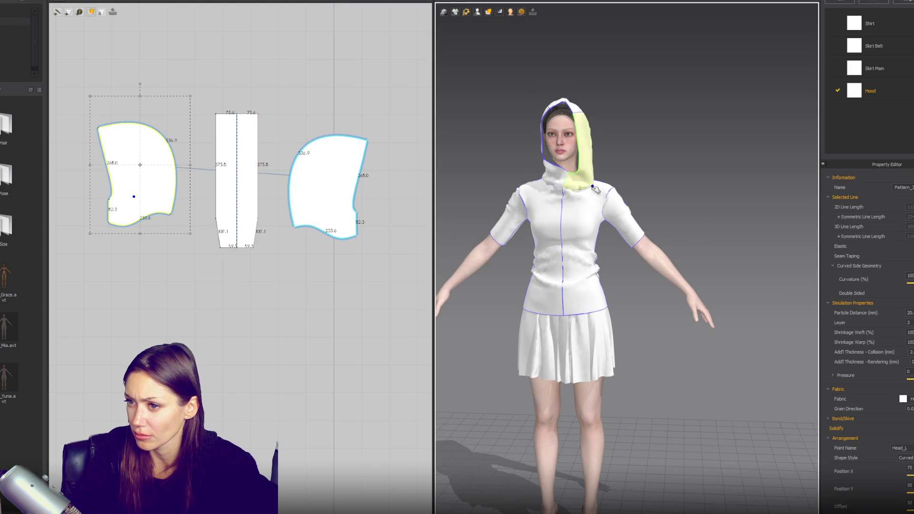
# Orbit around the avatar, selecting the centre strip and side panels to inspect the hood
pyautogui.click(534, 88)
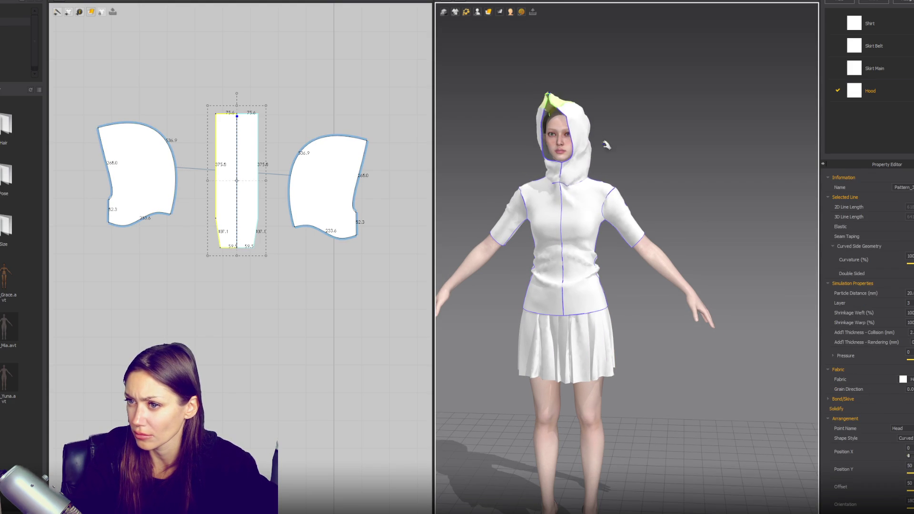
pyautogui.moveTo(534, 88); pyautogui.dragTo(734, 154, button='right')
pyautogui.click(621, 110)
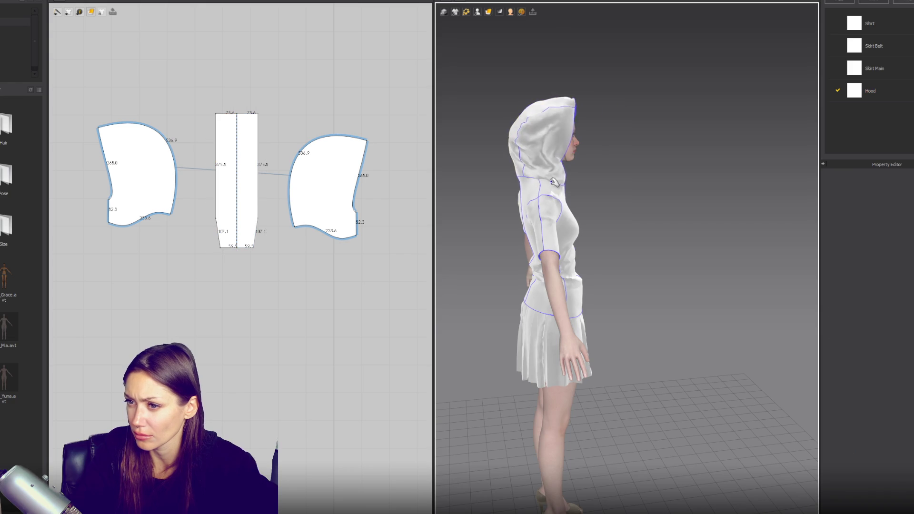
pyautogui.click(573, 131)
pyautogui.click(614, 143)
pyautogui.click(529, 115)
pyautogui.moveTo(528, 115)
pyautogui.mouseDown(button='right')
pyautogui.moveTo(614, 162)
pyautogui.moveTo(475, 149)
pyautogui.mouseUp(button='right')
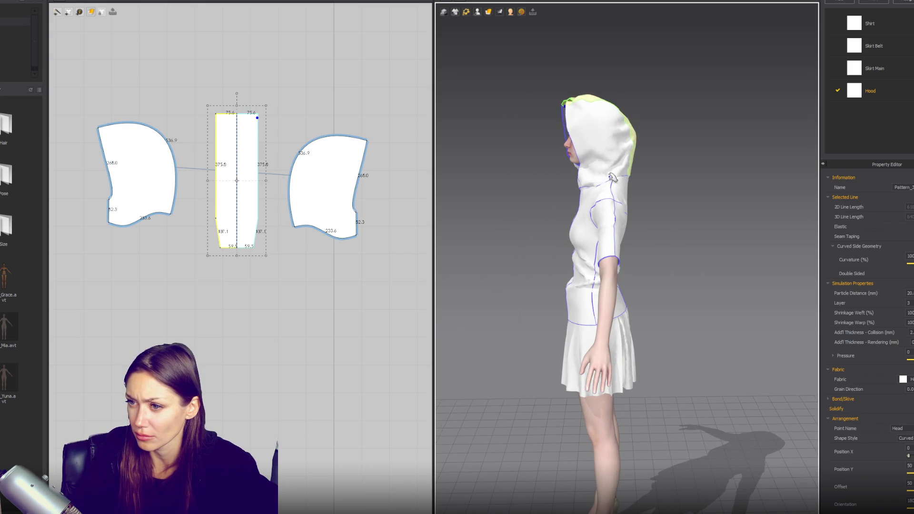
pyautogui.click(600, 188)
pyautogui.press('Escape')
pyautogui.moveTo(476, 172); pyautogui.dragTo(674, 163, button='right')
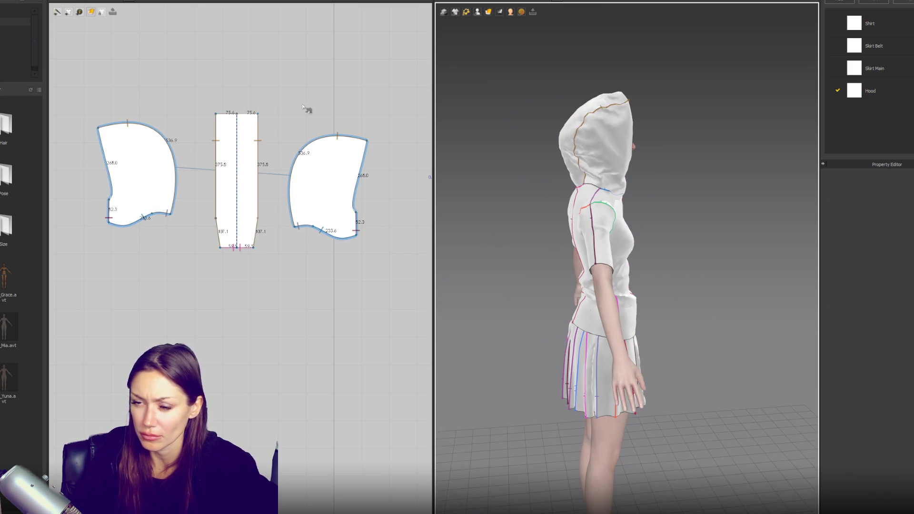
# Stretch the centre strip taller (sides 435.5) and tug the hood fabric into place on the head
pyautogui.click(234, 116)
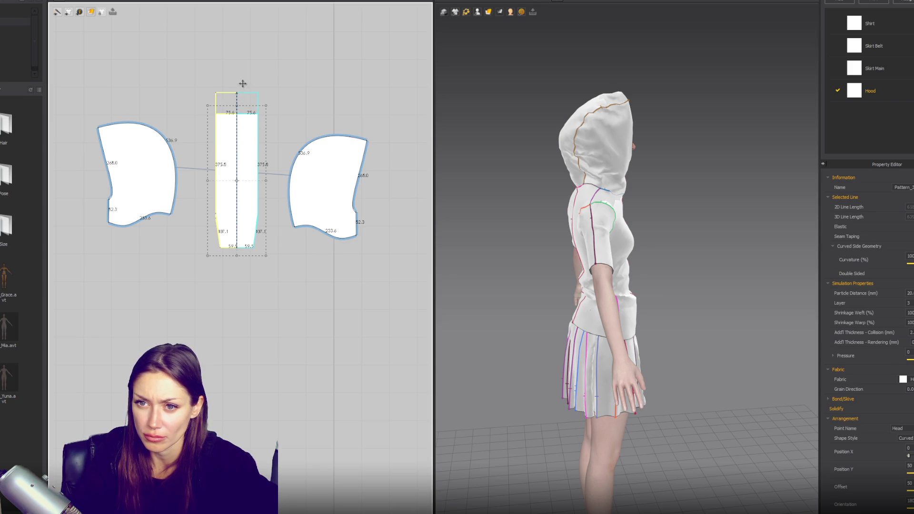
pyautogui.moveTo(243, 84); pyautogui.dragTo(243, 84)
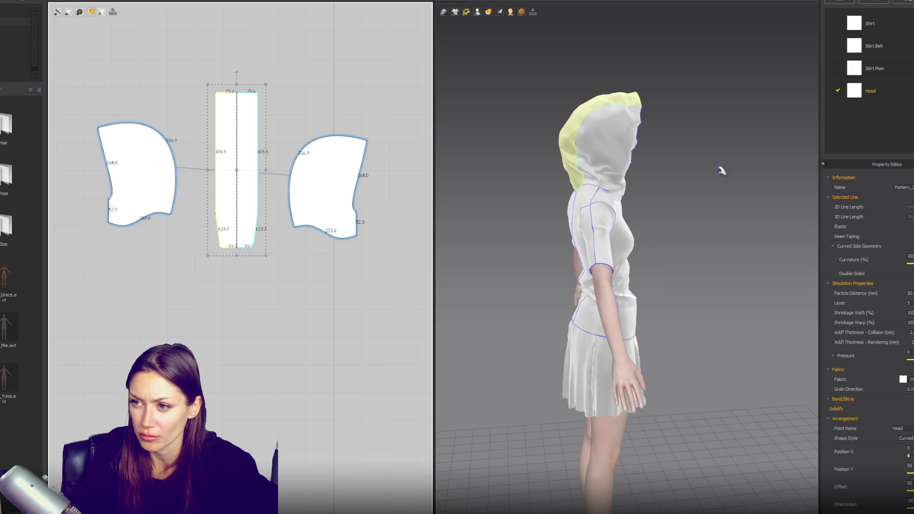
pyautogui.moveTo(643, 112); pyautogui.dragTo(647, 138)
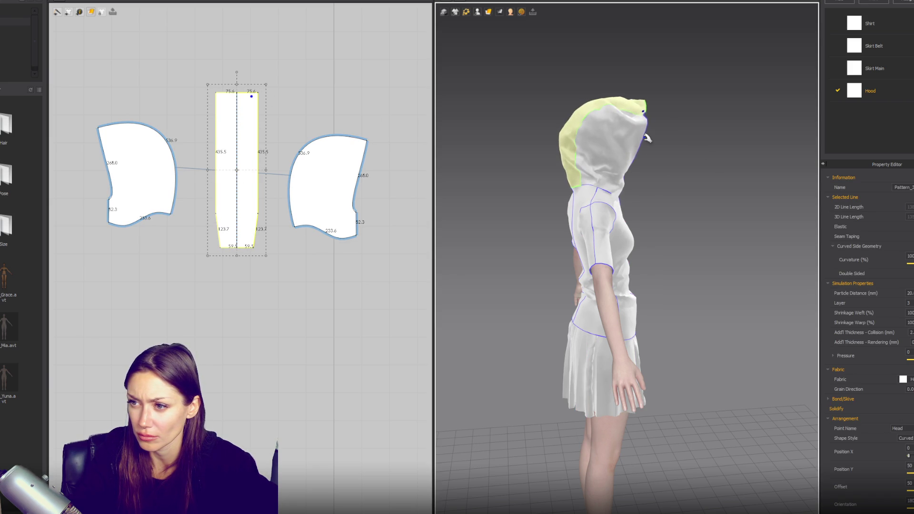
pyautogui.press('n')
pyautogui.moveTo(671, 161)
pyautogui.mouseDown(button='right')
pyautogui.moveTo(563, 185)
pyautogui.moveTo(676, 198)
pyautogui.mouseUp(button='right')
# Run the simulation briefly so the hood re-drapes, then check it from a three-quarter front view
pyautogui.click(243, 97)
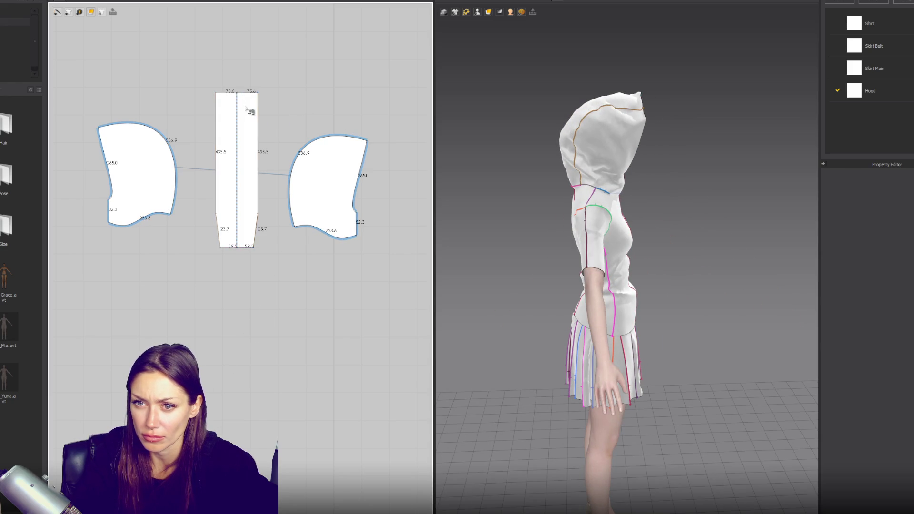
pyautogui.press('space')
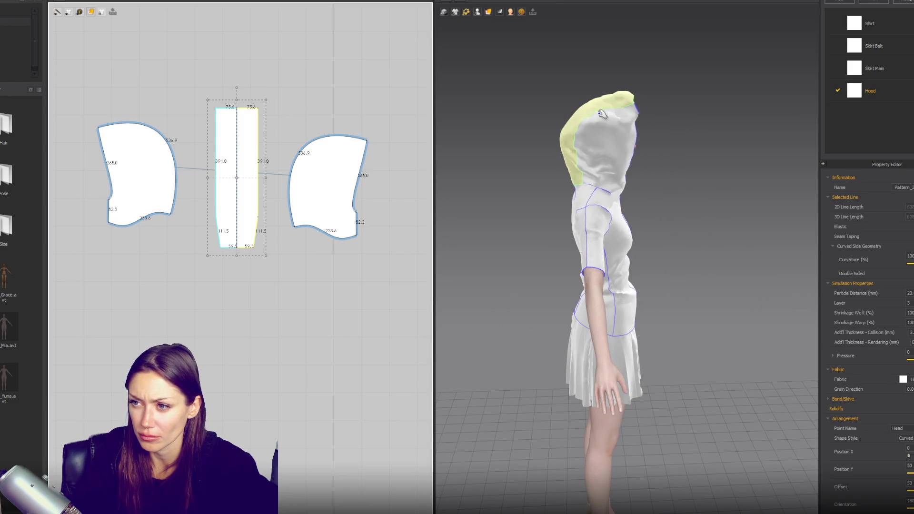
pyautogui.click(678, 138)
pyautogui.press('space')
pyautogui.moveTo(677, 138); pyautogui.dragTo(645, 141, button='right')
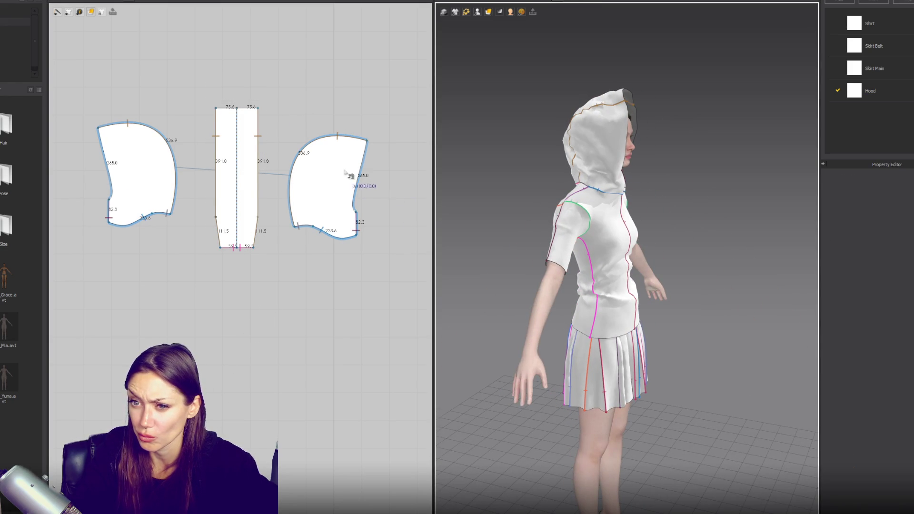
pyautogui.click(856, 92)
# Pick Silk_Taffeta from the Hood fabric's preset list, then view the hood from the front
pyautogui.click(871, 299)
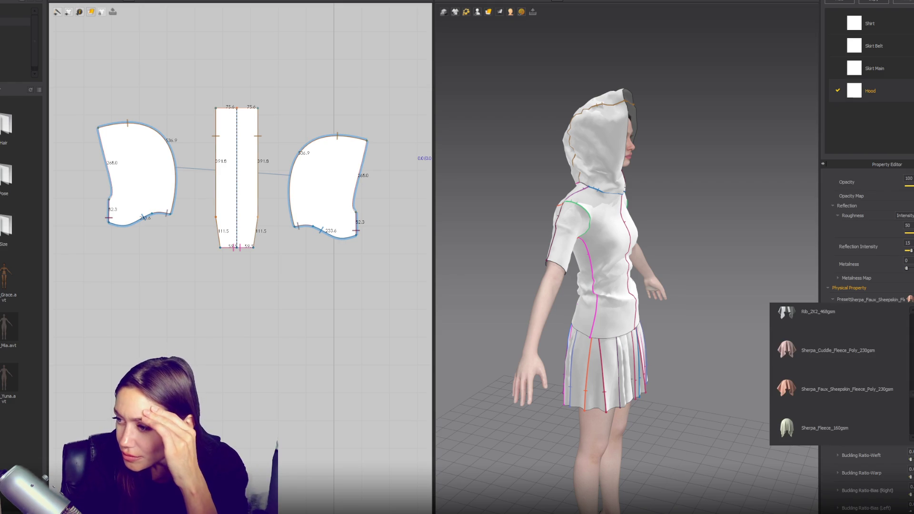
pyautogui.moveTo(864, 387)
pyautogui.scroll(-3, 865, 384)
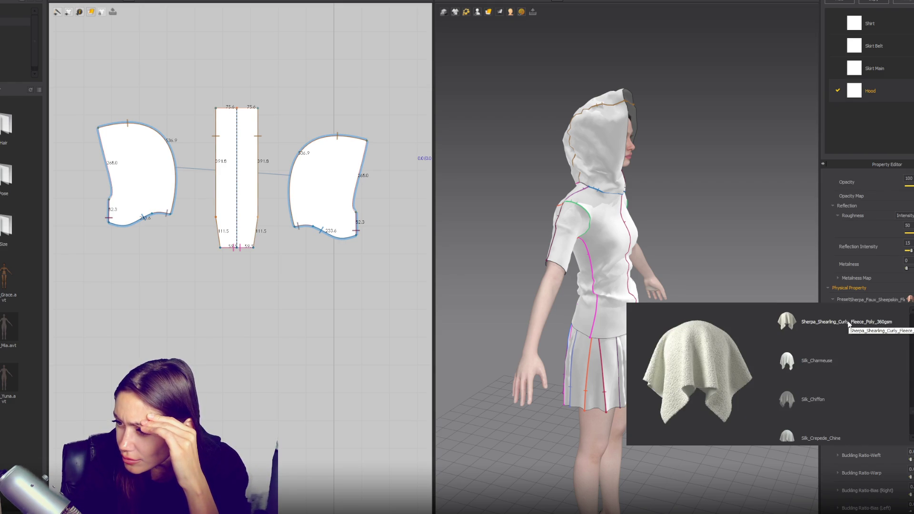
pyautogui.scroll(-3, 817, 401)
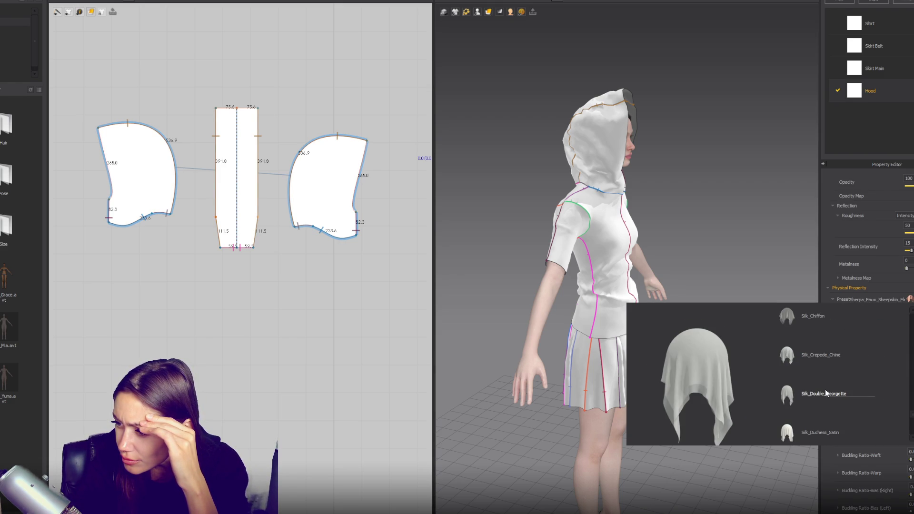
pyautogui.scroll(-2, 824, 394)
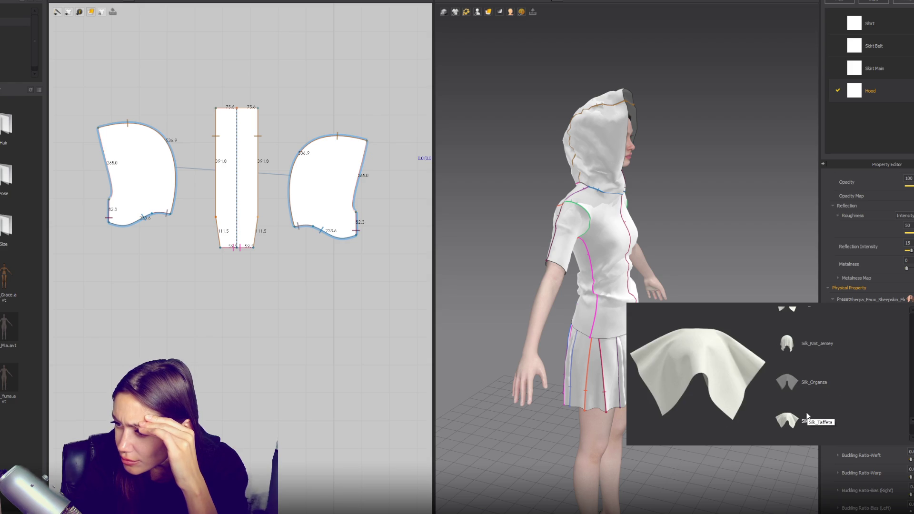
pyautogui.click(806, 412)
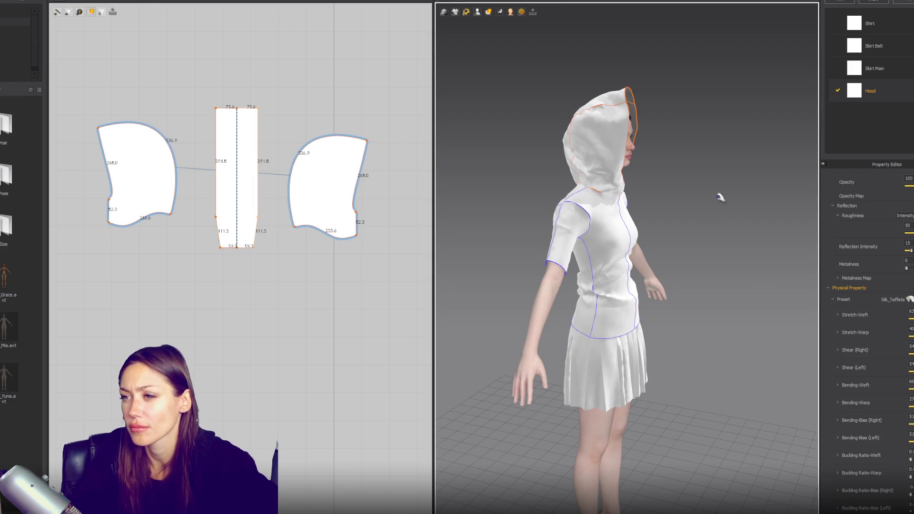
pyautogui.click(623, 97)
pyautogui.click(681, 213)
pyautogui.moveTo(681, 214)
pyautogui.mouseDown(button='right')
pyautogui.moveTo(595, 218)
pyautogui.moveTo(675, 228)
pyautogui.mouseUp(button='right')
# Revert the centre strip to a shorter length and raise the side panels' top corner into a point
pyautogui.click(256, 127)
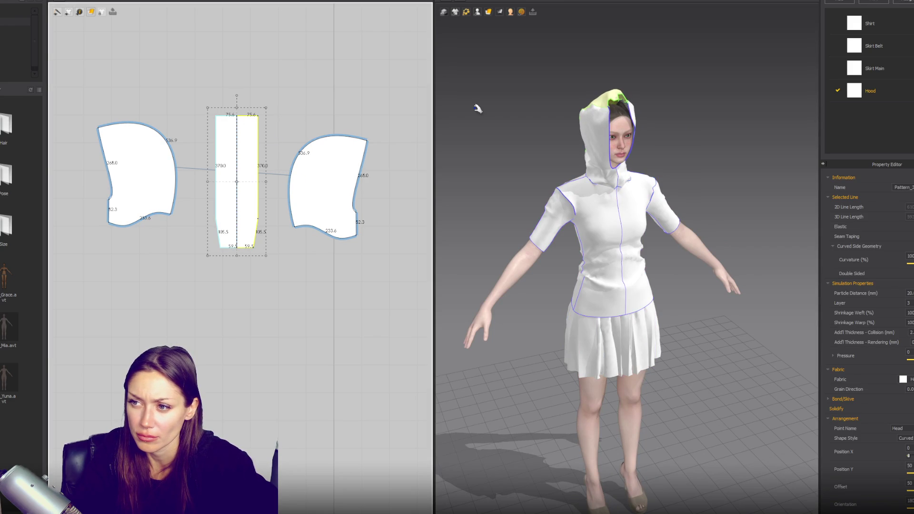
pyautogui.hotkey('ctrl', 'z')
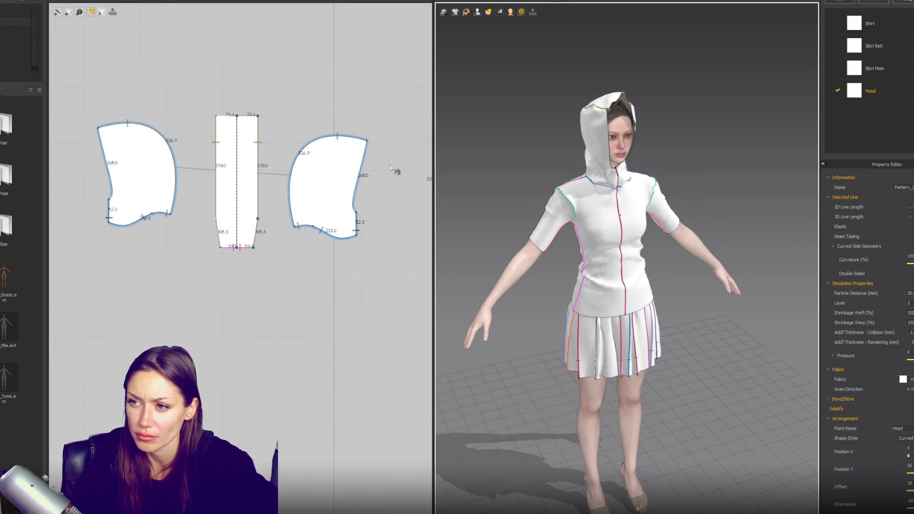
pyautogui.press('Escape')
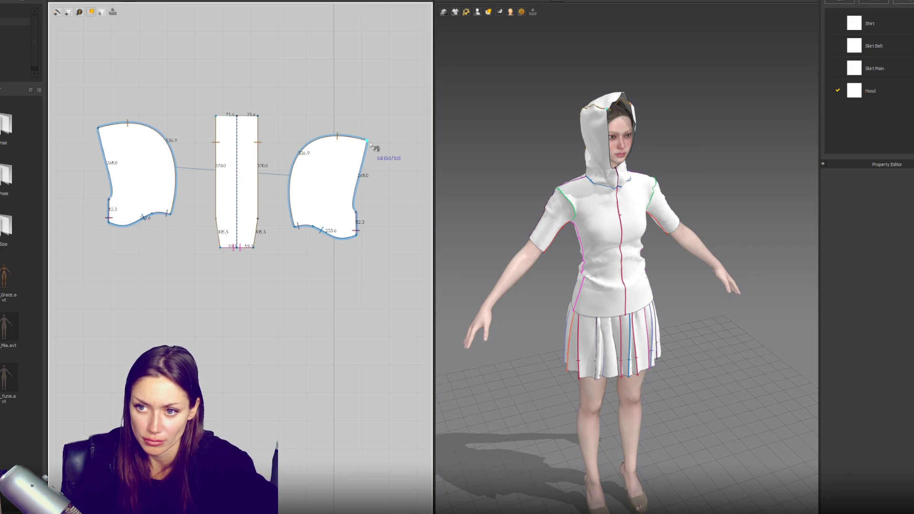
pyautogui.moveTo(370, 143); pyautogui.dragTo(370, 128)
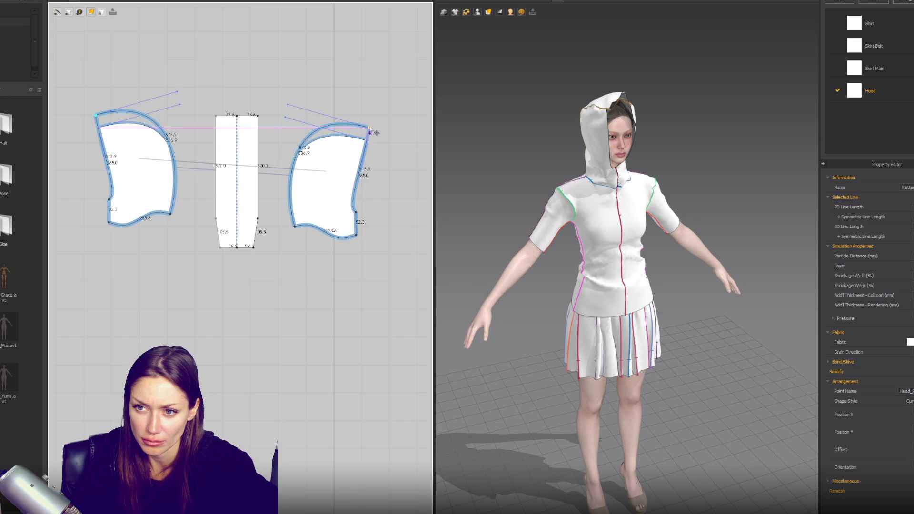
pyautogui.click(602, 114)
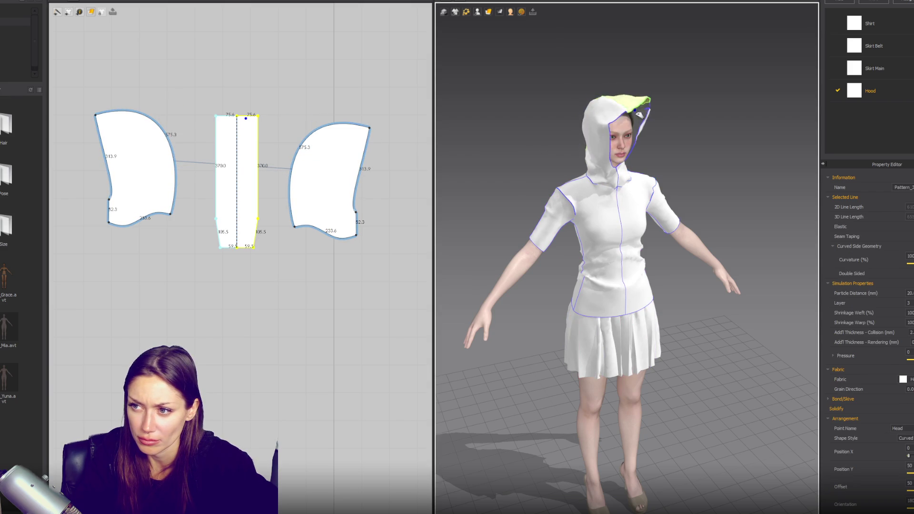
pyautogui.moveTo(602, 114); pyautogui.dragTo(624, 125)
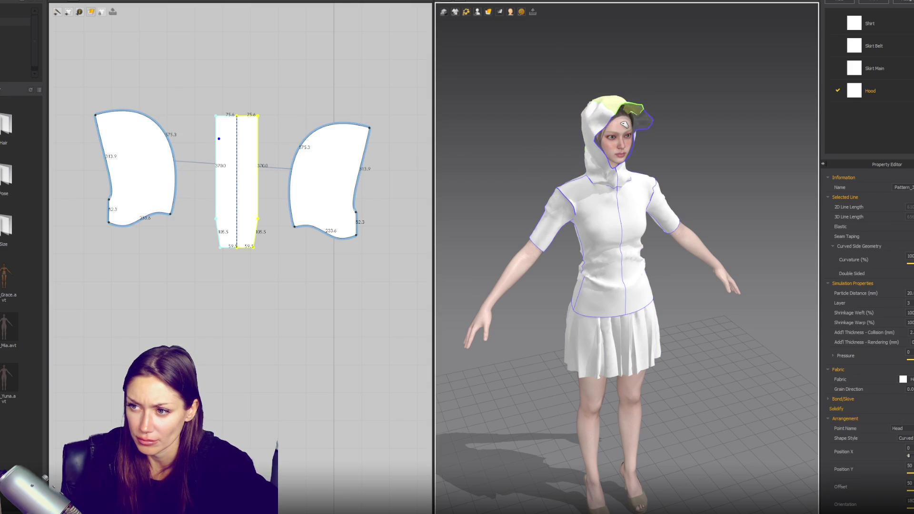
# Reshape the top curve and corner of both hood side panels
pyautogui.click(371, 128)
pyautogui.moveTo(287, 102); pyautogui.dragTo(288, 71)
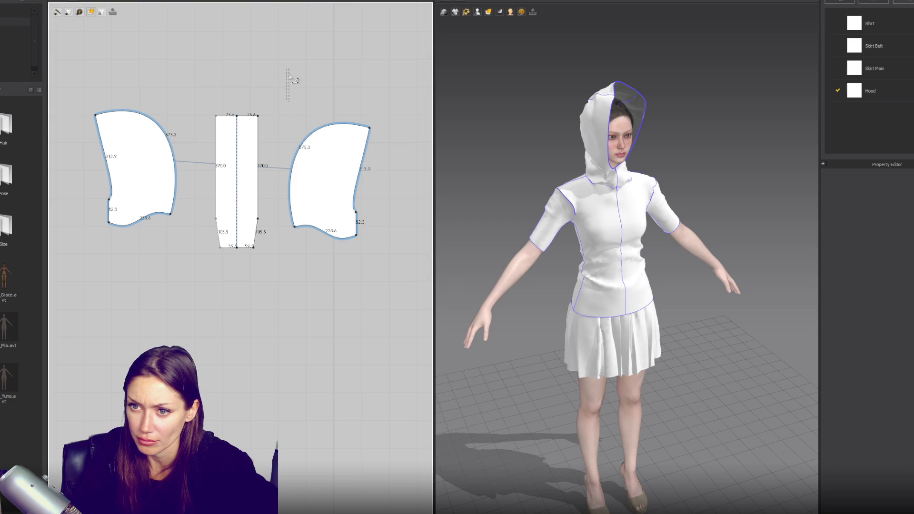
pyautogui.click(371, 128)
pyautogui.moveTo(287, 104); pyautogui.dragTo(284, 74)
pyautogui.moveTo(371, 128); pyautogui.dragTo(370, 153)
pyautogui.click(358, 192)
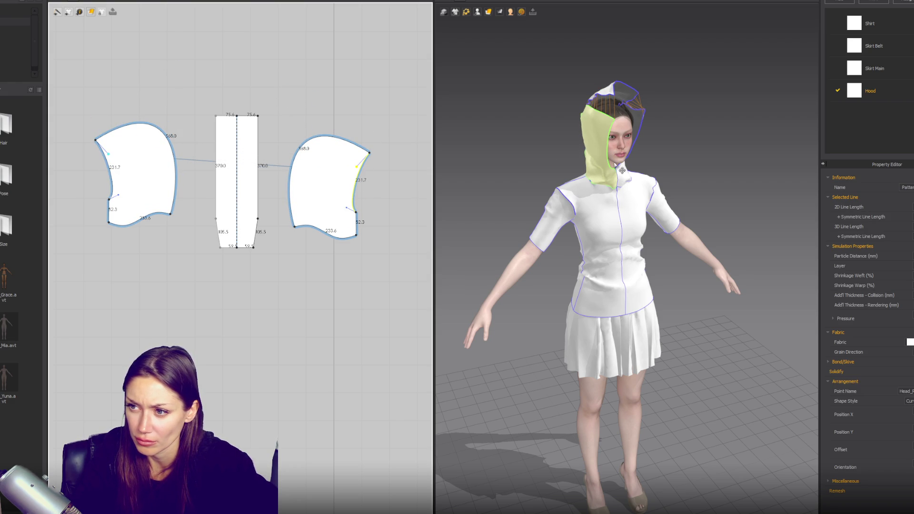
pyautogui.click(257, 181)
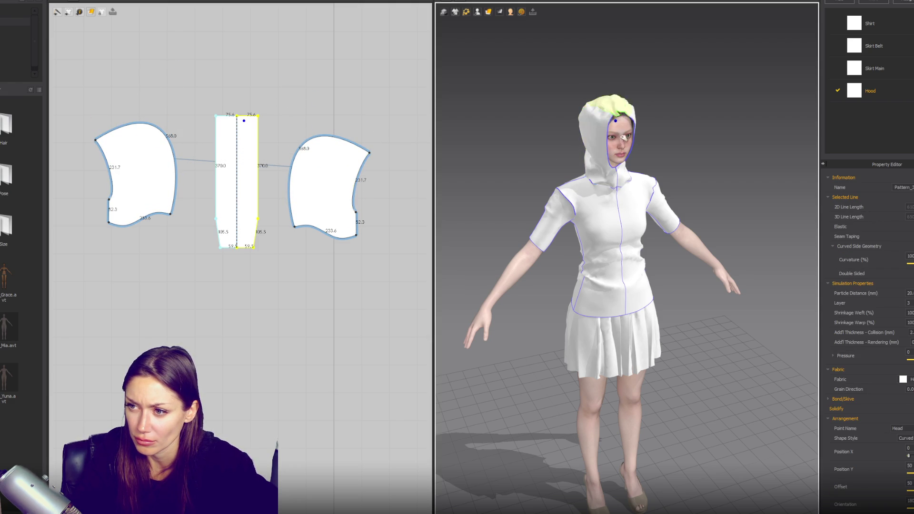
# Bulge the side panels' curved edges outward and widen the centre strip's lower sides symmetrically
pyautogui.moveTo(571, 145)
pyautogui.mouseDown(button='right')
pyautogui.moveTo(637, 145)
pyautogui.moveTo(595, 157)
pyautogui.mouseUp(button='right')
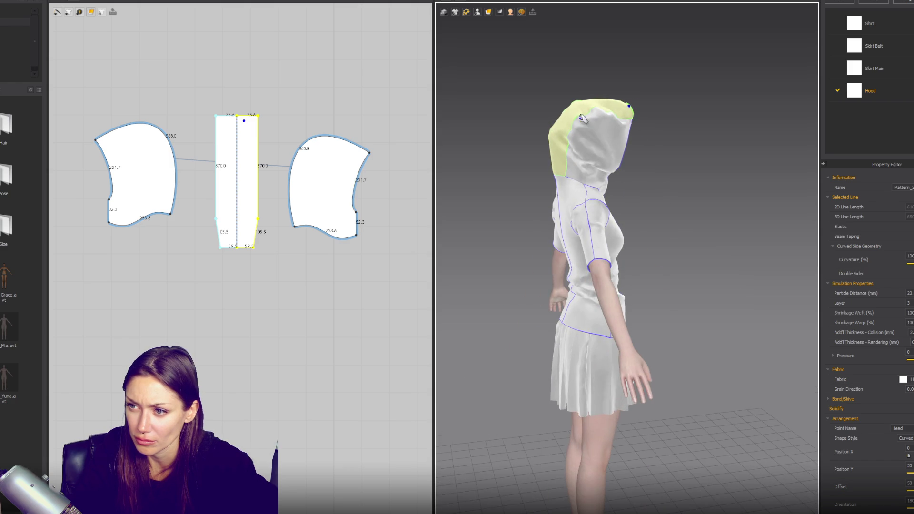
pyautogui.click(591, 166)
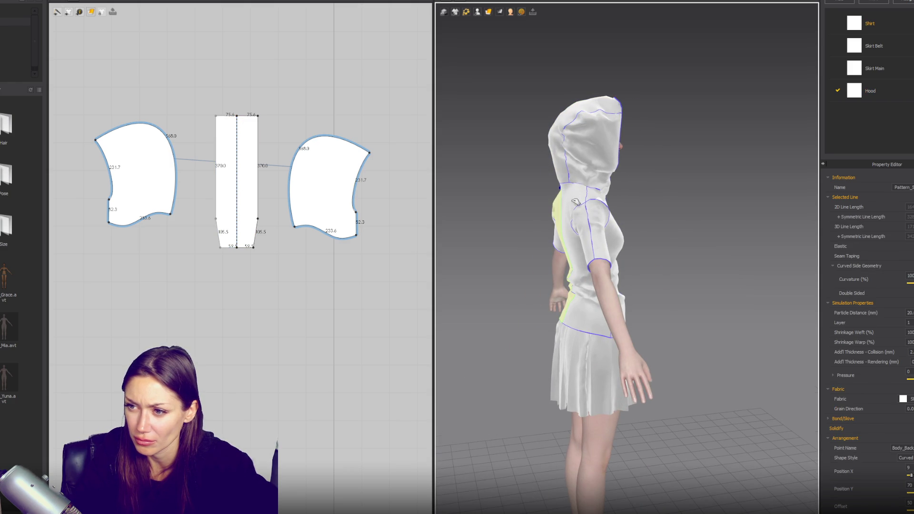
pyautogui.click(568, 173)
pyautogui.moveTo(568, 173); pyautogui.dragTo(541, 173, button='right')
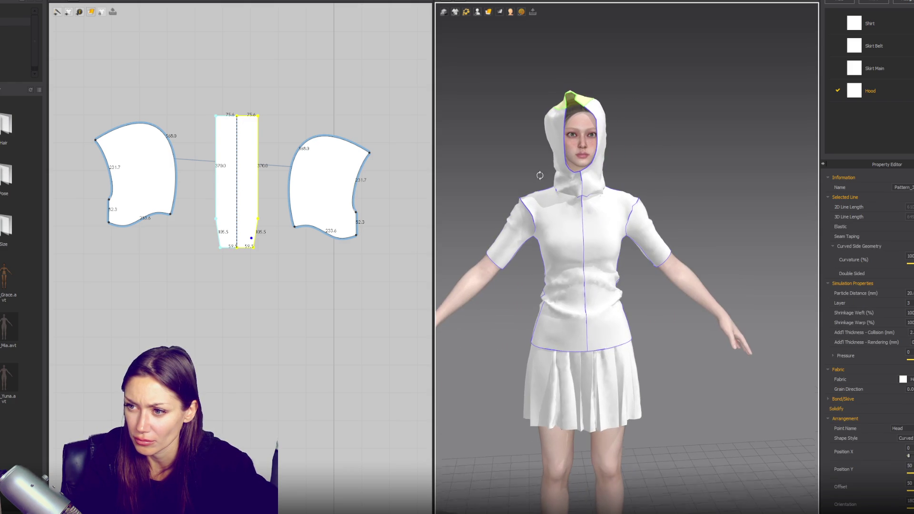
pyautogui.click(357, 220)
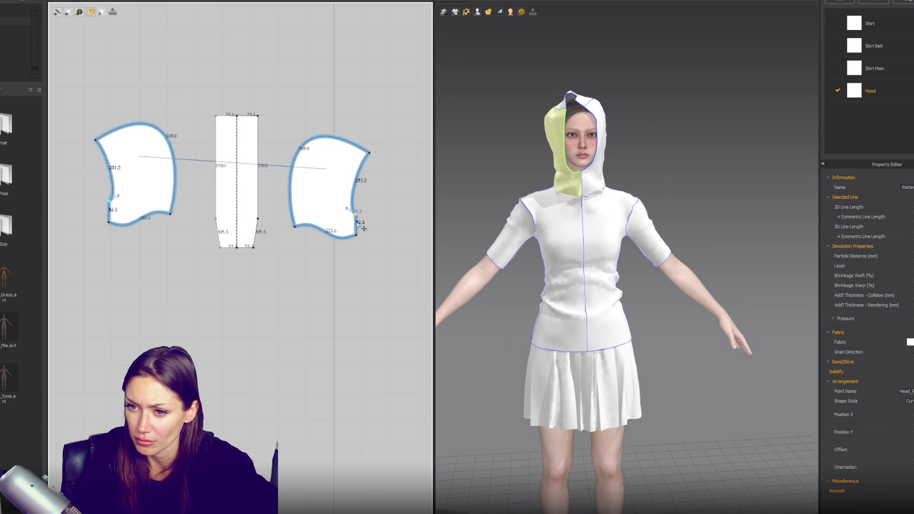
pyautogui.hotkey('ctrl', 'z')
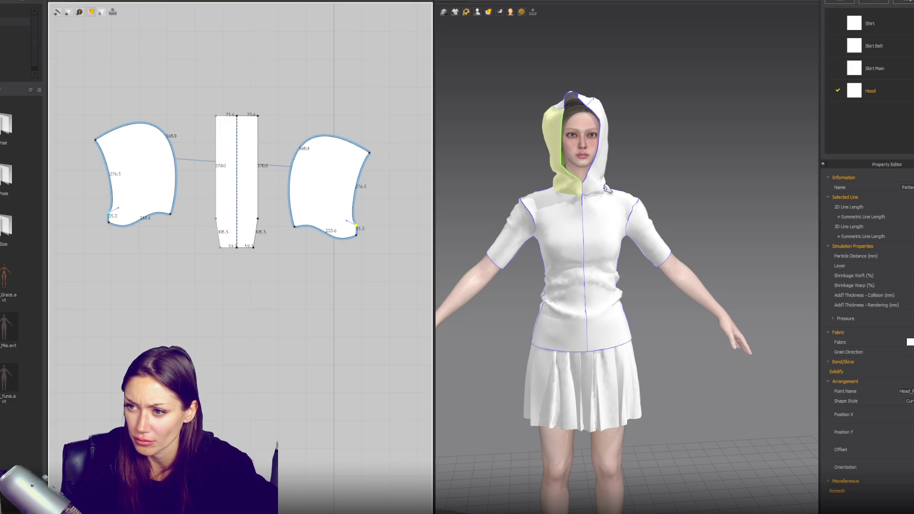
pyautogui.click(610, 193)
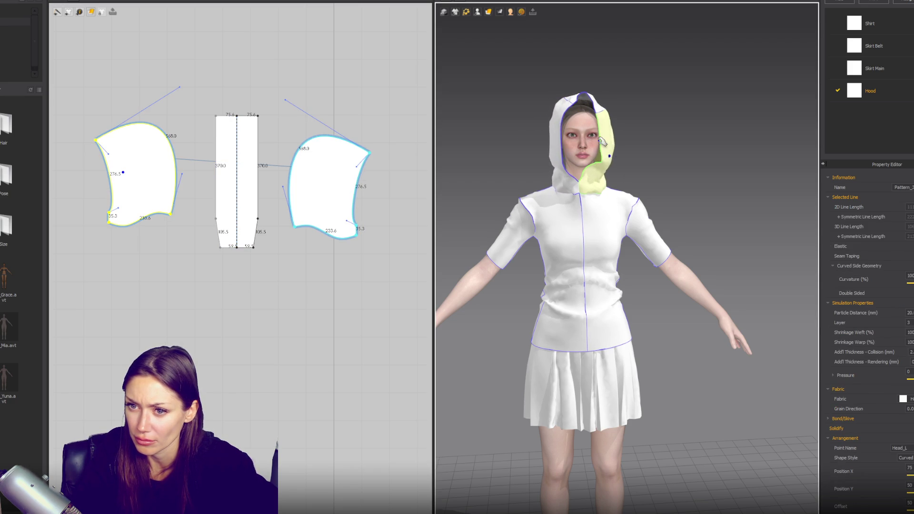
pyautogui.moveTo(289, 191); pyautogui.dragTo(268, 197)
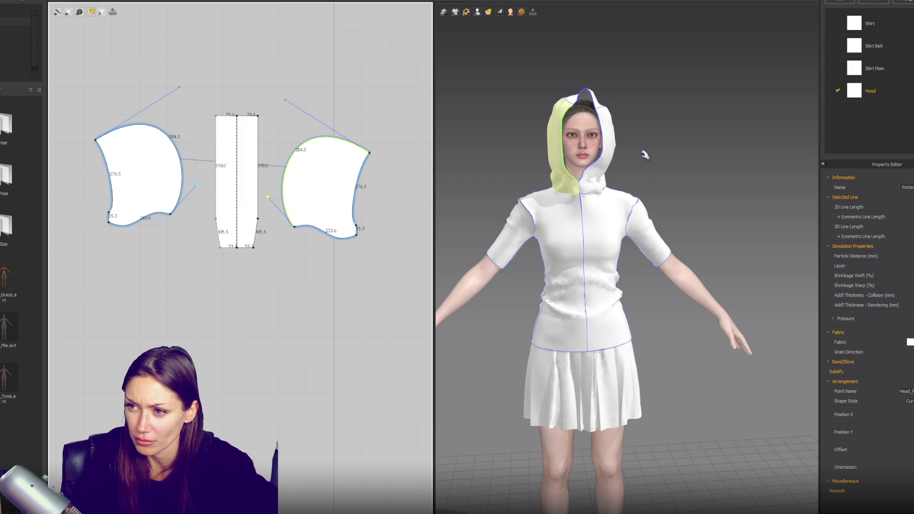
pyautogui.moveTo(257, 219); pyautogui.dragTo(265, 218)
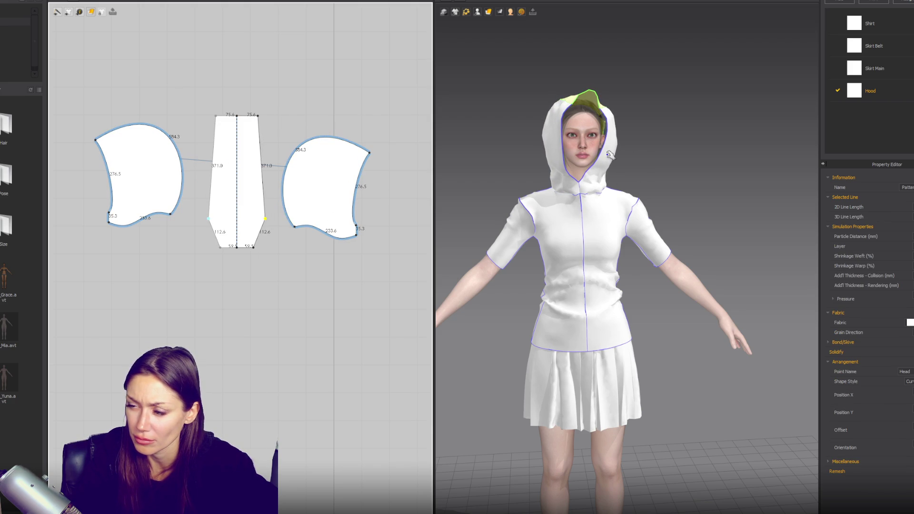
# Pull the hood cloth up and back on the head and check it from the front
pyautogui.moveTo(558, 192)
pyautogui.mouseDown(button='right')
pyautogui.moveTo(669, 193)
pyautogui.moveTo(624, 157)
pyautogui.mouseUp(button='right')
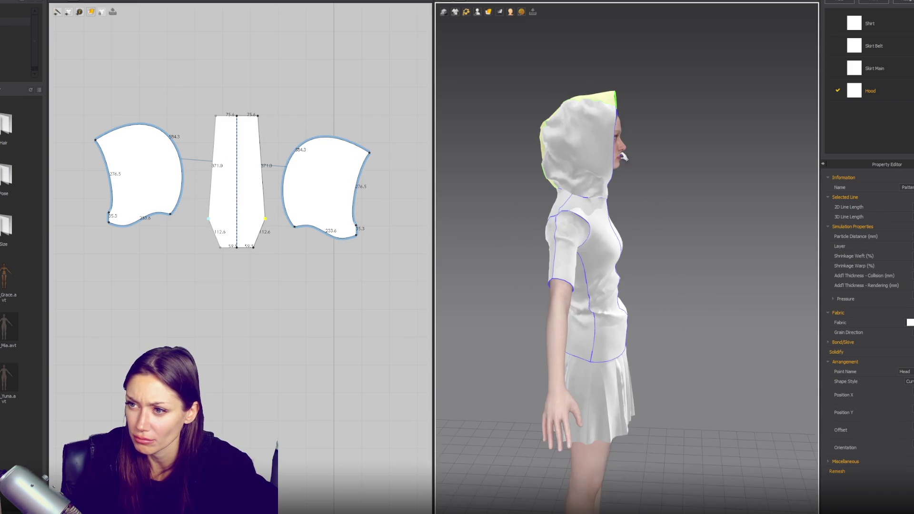
pyautogui.click(606, 123)
pyautogui.moveTo(606, 124); pyautogui.dragTo(614, 117)
pyautogui.press('2')
pyautogui.click(649, 97)
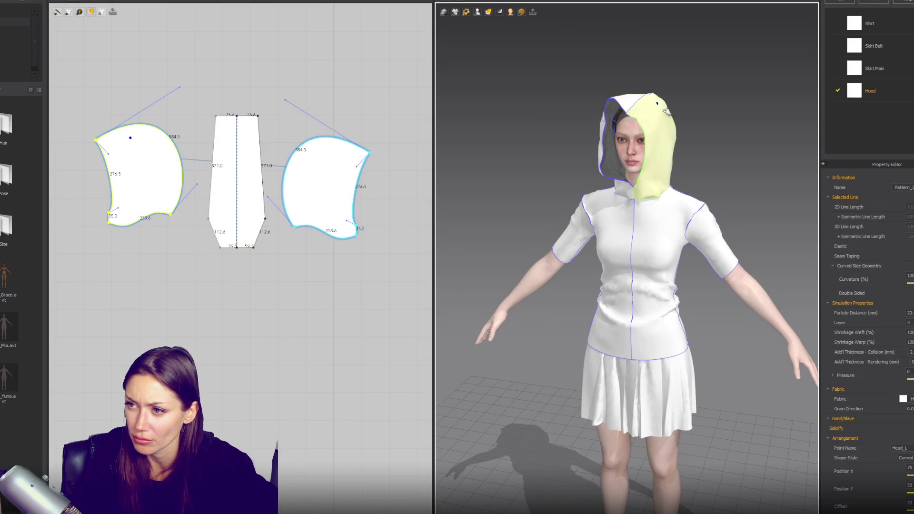
pyautogui.click(644, 102)
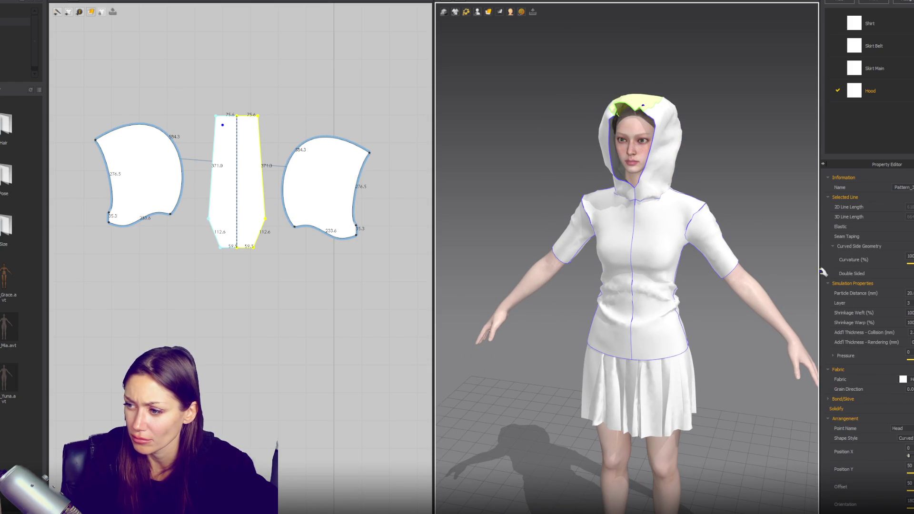
# Apply the Wool_Cashmere preset to the Hood fabric
pyautogui.click(861, 101)
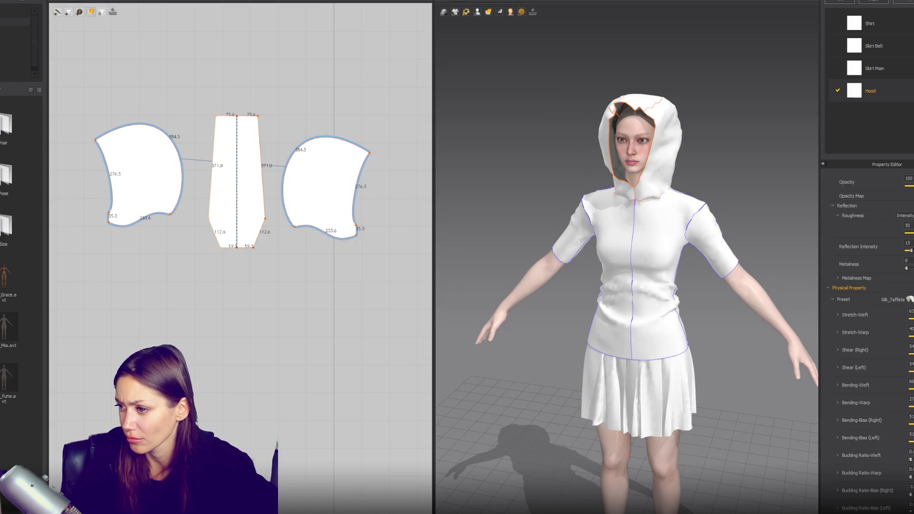
pyautogui.scroll(-5, 893, 396)
pyautogui.scroll(5, 881, 381)
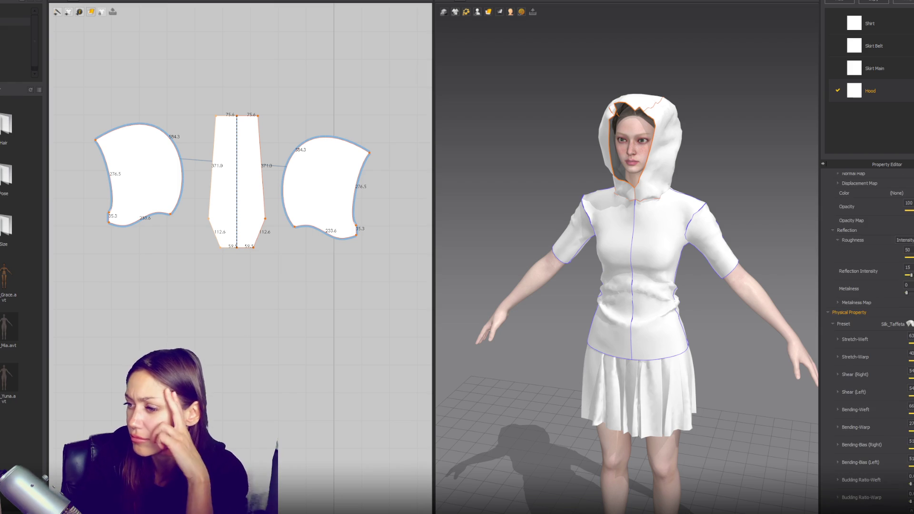
pyautogui.click(895, 324)
pyautogui.scroll(-3, 857, 404)
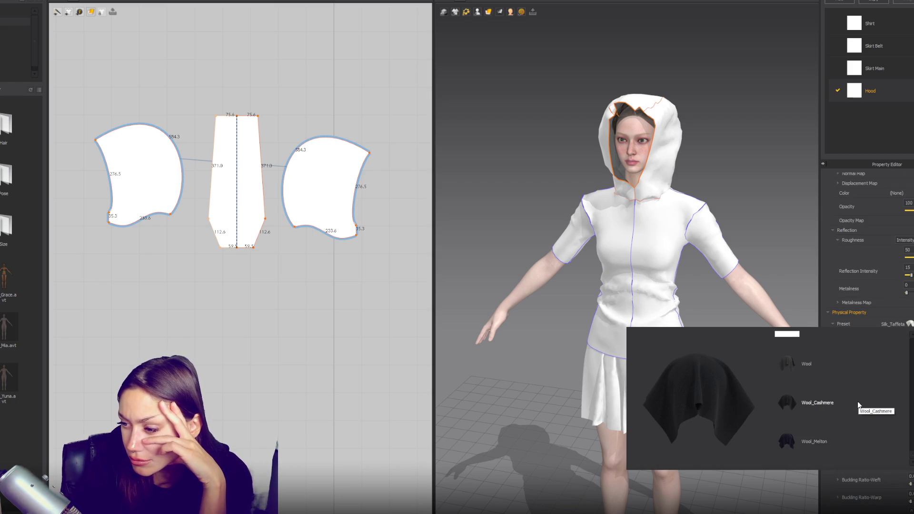
pyautogui.click(866, 403)
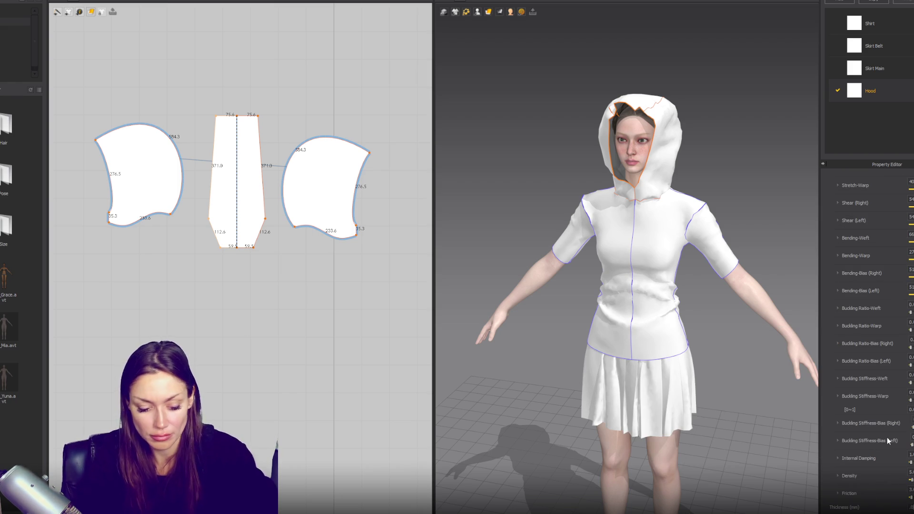
pyautogui.click(698, 82)
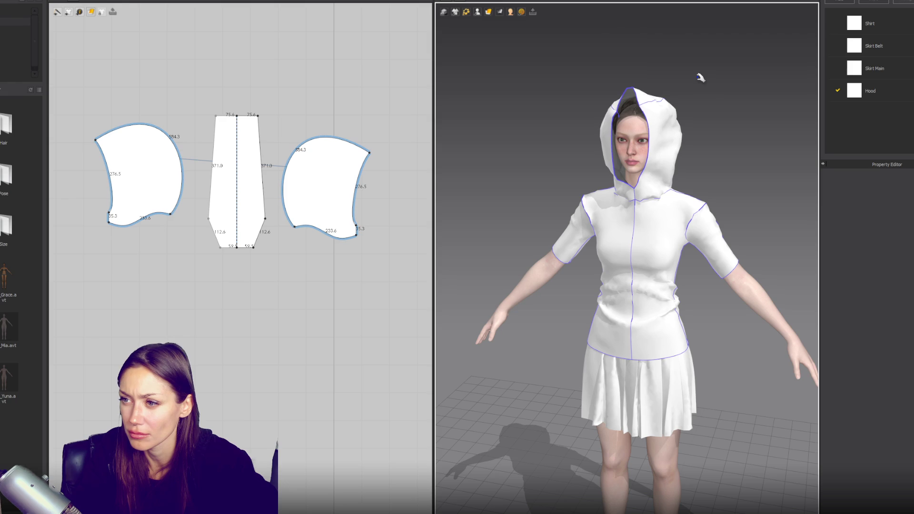
# Switch the Hood fabric back to Sherpa_Faux_Sheepskin_Fleece_Poly_230gsm and select all three hood pieces
pyautogui.click(857, 91)
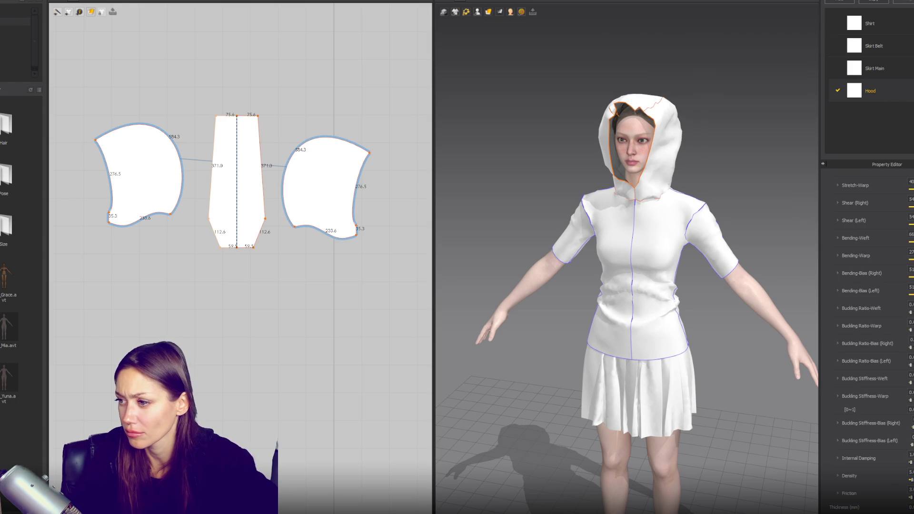
pyautogui.click(894, 275)
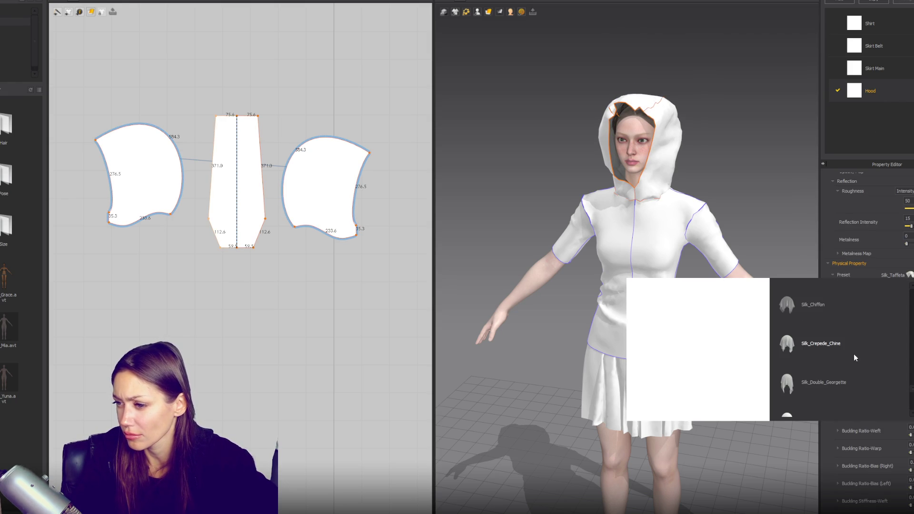
pyautogui.scroll(3, 853, 355)
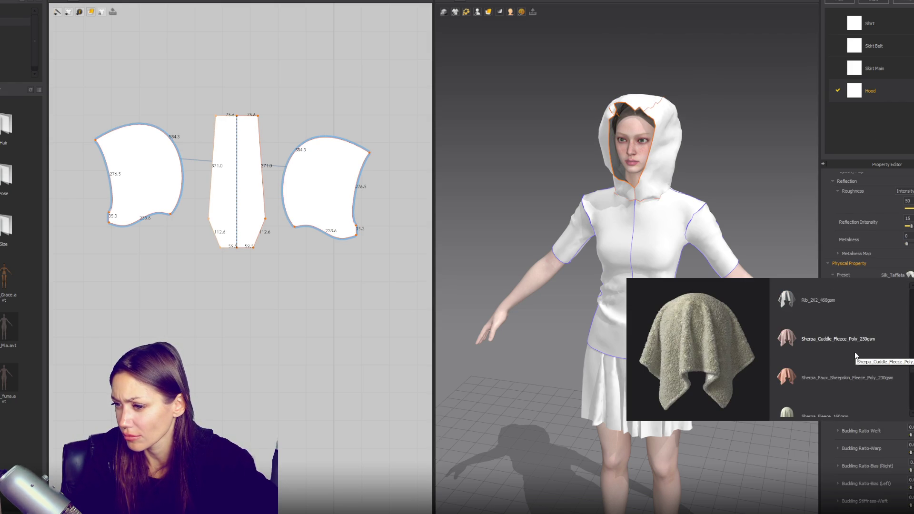
pyautogui.click(847, 376)
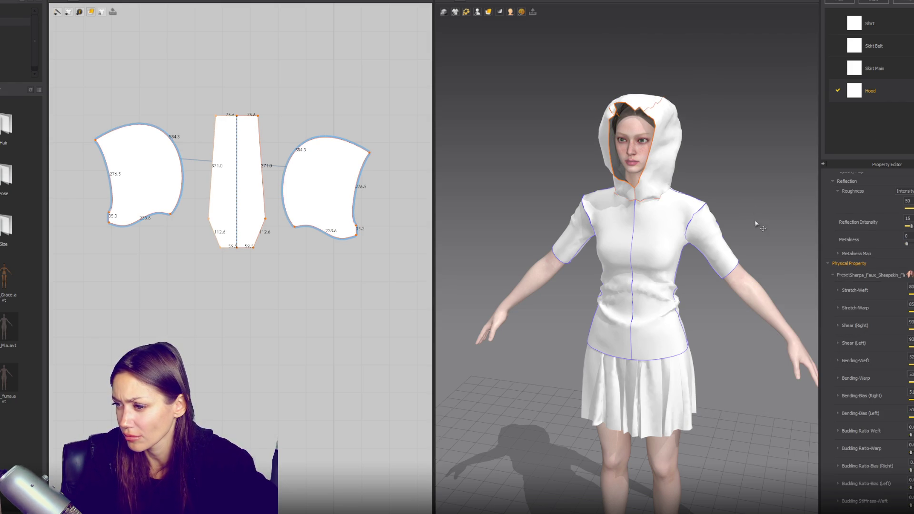
pyautogui.click(708, 179)
pyautogui.click(669, 164)
pyautogui.moveTo(77, 62)
pyautogui.mouseDown()
pyautogui.moveTo(193, 183)
pyautogui.moveTo(391, 316)
pyautogui.mouseUp()
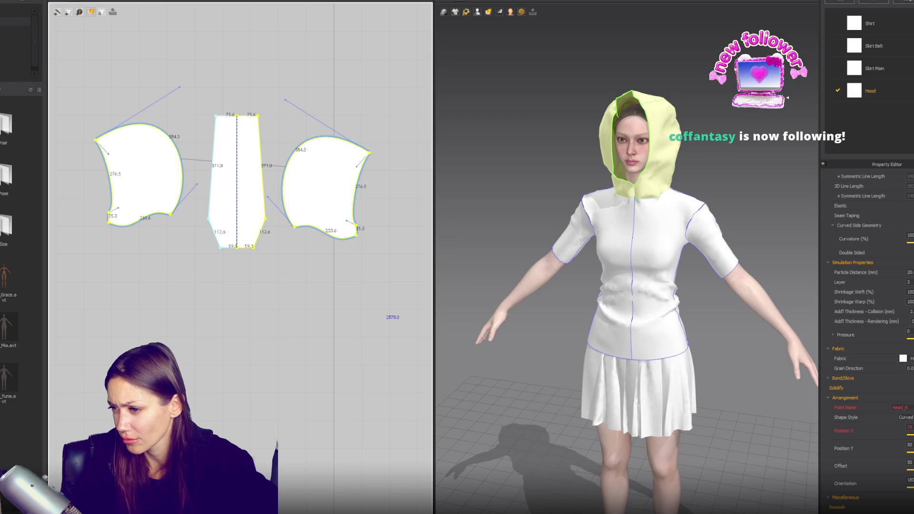
# Edit the hood's collision thickness value and orbit to a side profile
pyautogui.click(911, 312)
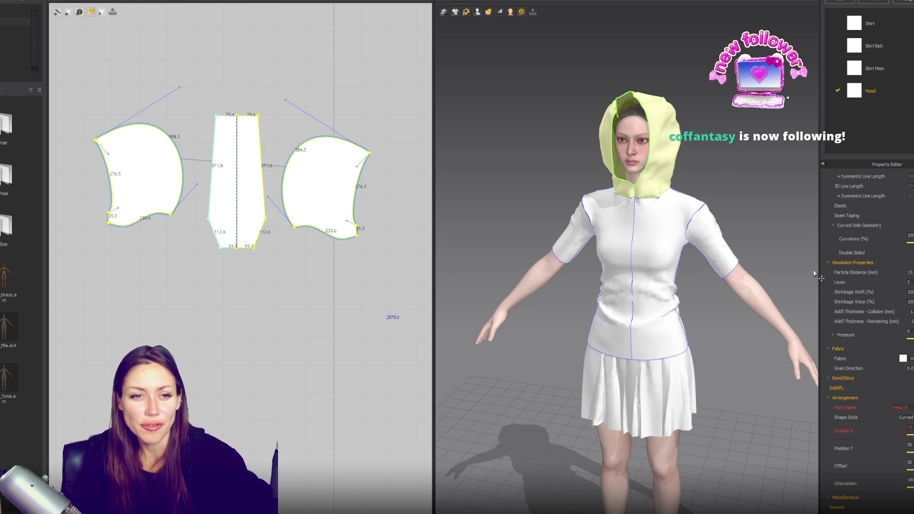
pyautogui.click(757, 169)
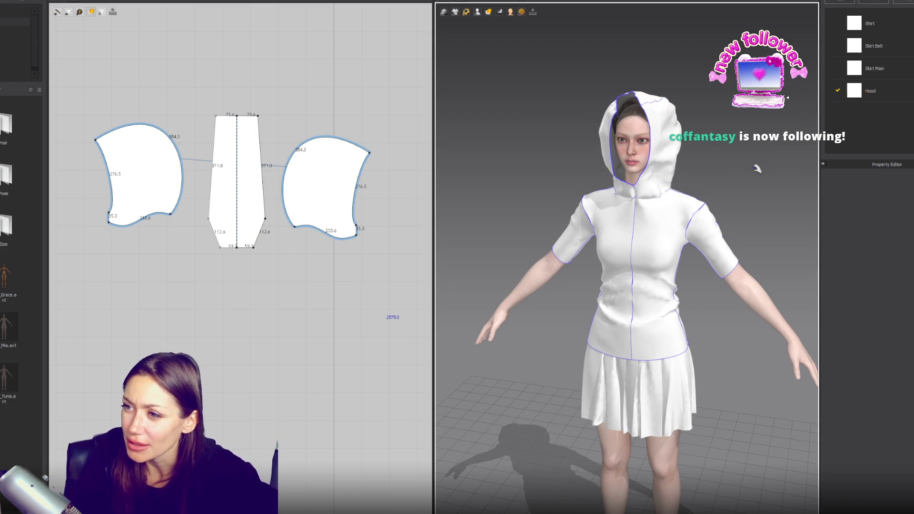
pyautogui.moveTo(761, 215); pyautogui.dragTo(691, 214, button='right')
pyautogui.click(690, 114)
pyautogui.moveTo(621, 204)
pyautogui.mouseDown(button='right')
pyautogui.moveTo(704, 179)
pyautogui.moveTo(656, 186)
pyautogui.mouseUp(button='right')
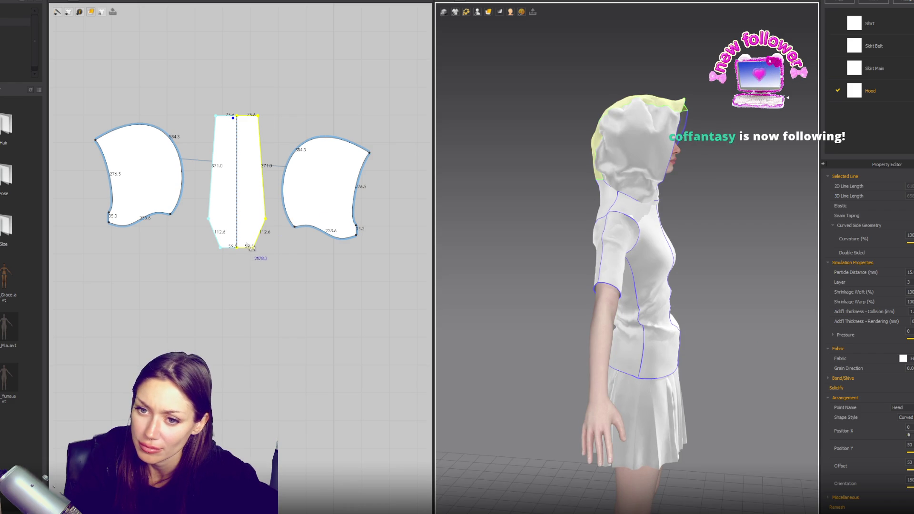
# Lengthen the centre strip to 424.8 and check the drape from a three-quarter view
pyautogui.click(251, 216)
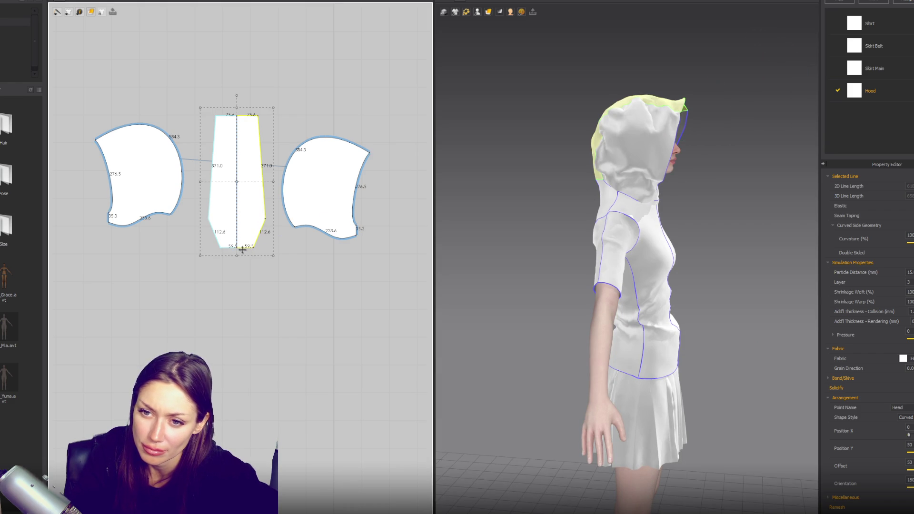
pyautogui.moveTo(244, 270); pyautogui.dragTo(244, 271)
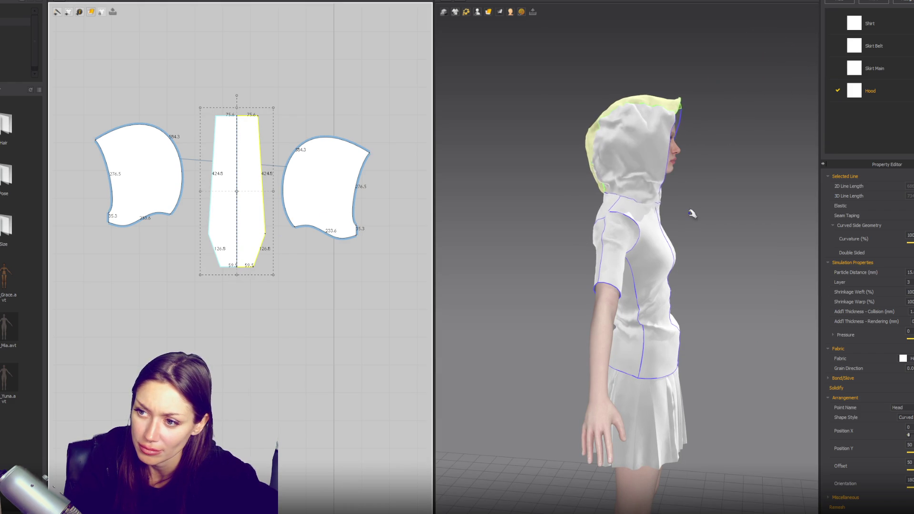
pyautogui.click(681, 115)
pyautogui.moveTo(681, 115)
pyautogui.mouseDown(button='right')
pyautogui.moveTo(604, 147)
pyautogui.moveTo(686, 158)
pyautogui.moveTo(571, 143)
pyautogui.moveTo(684, 128)
pyautogui.mouseUp(button='right')
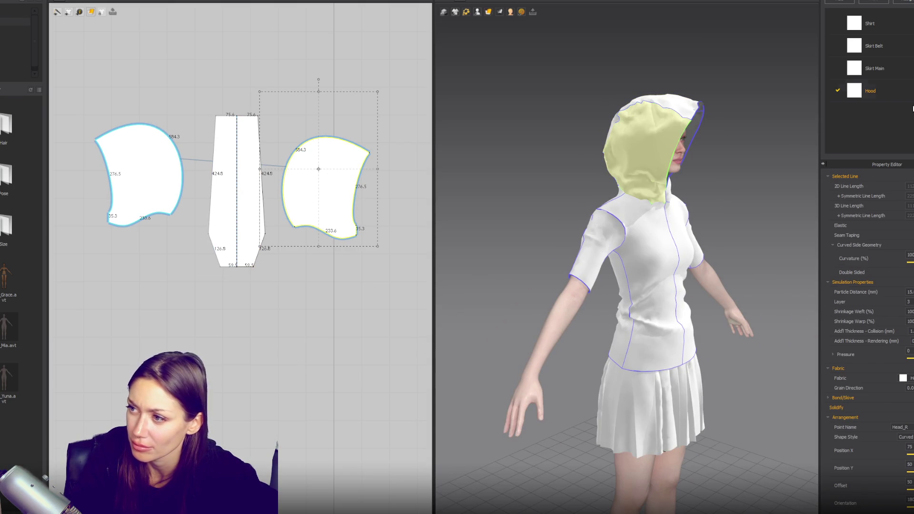
# Pick Rib_1X1_486gsm from the Hood fabric's preset list and view the avatar from the front
pyautogui.click(910, 126)
pyautogui.scroll(5, 866, 286)
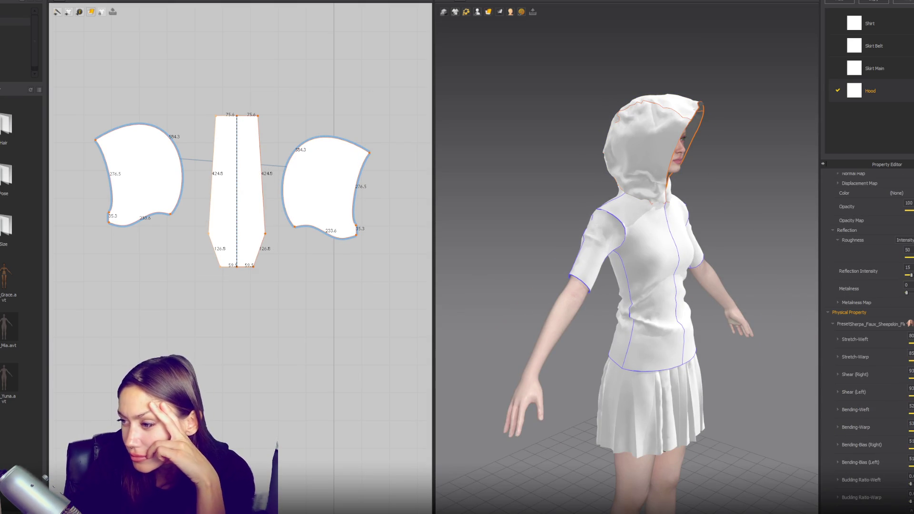
pyautogui.click(909, 324)
pyautogui.moveTo(860, 376)
pyautogui.scroll(3, 854, 387)
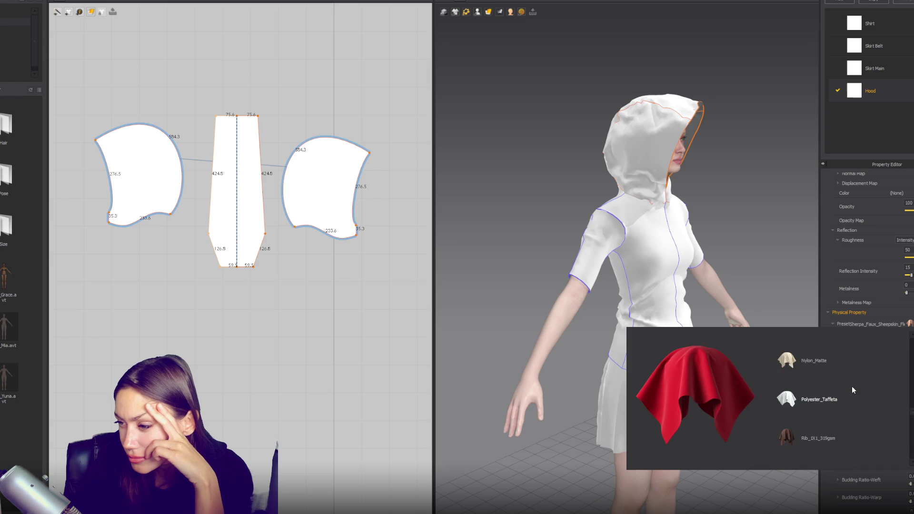
pyautogui.scroll(2, 829, 412)
pyautogui.scroll(-5, 830, 410)
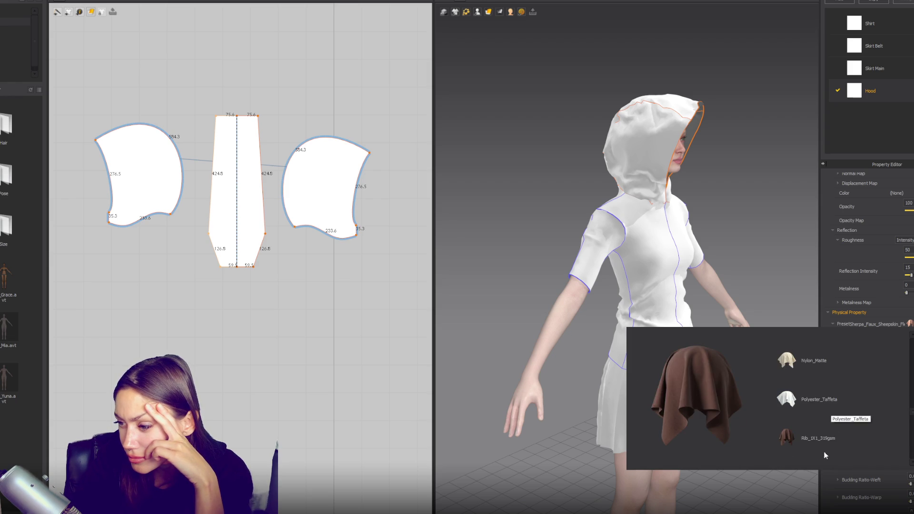
pyautogui.scroll(3, 825, 395)
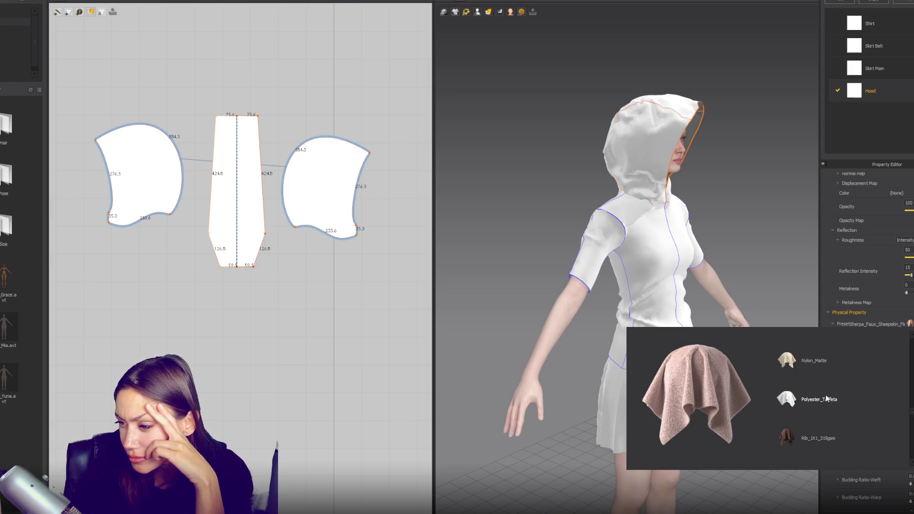
pyautogui.scroll(-2, 816, 395)
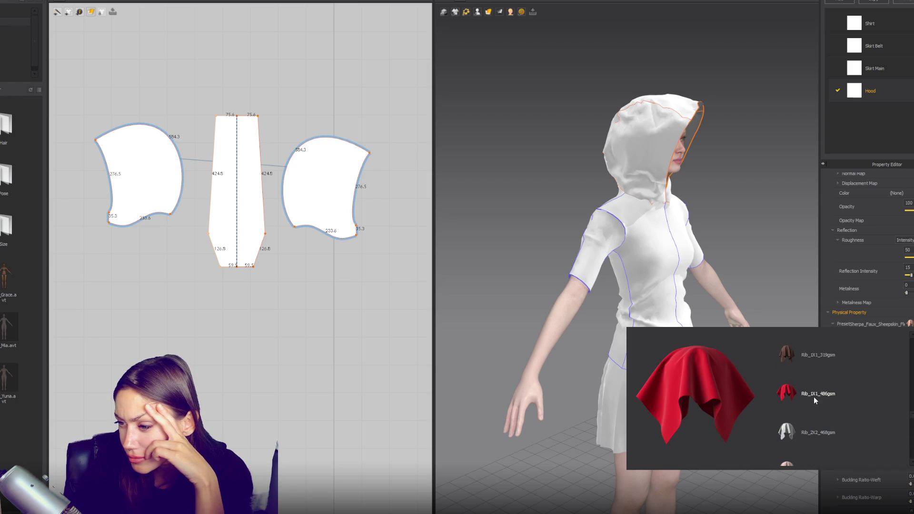
pyautogui.click(814, 396)
pyautogui.click(721, 185)
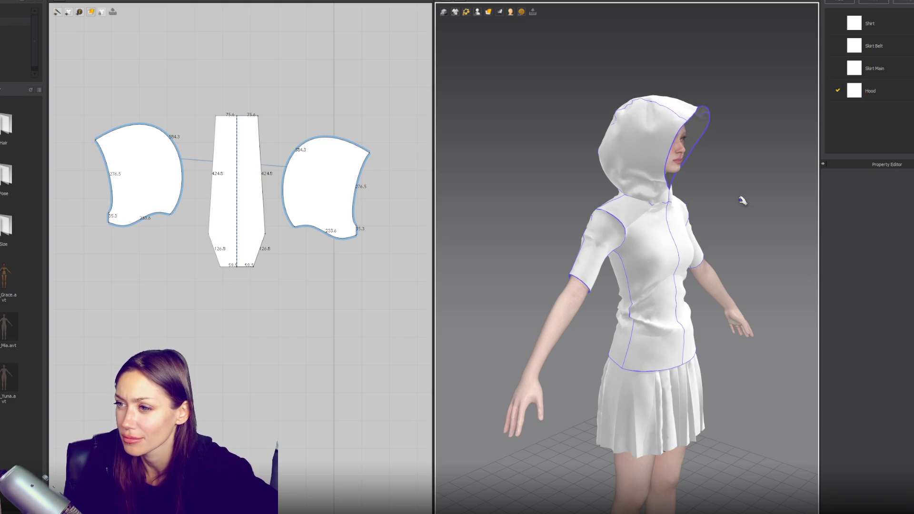
pyautogui.press('KP_2')
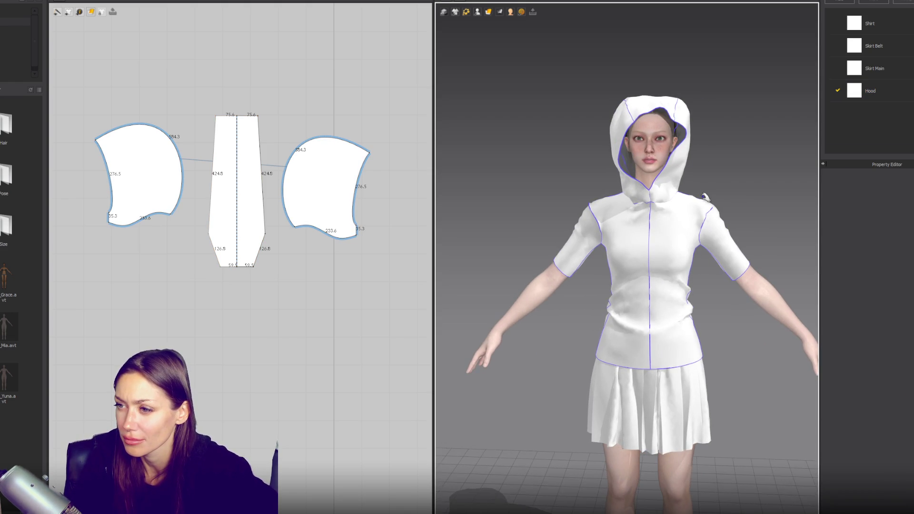
# Select the hood's side panels and centre strip in 3D to check the hood from the side
pyautogui.click(680, 194)
pyautogui.click(618, 180)
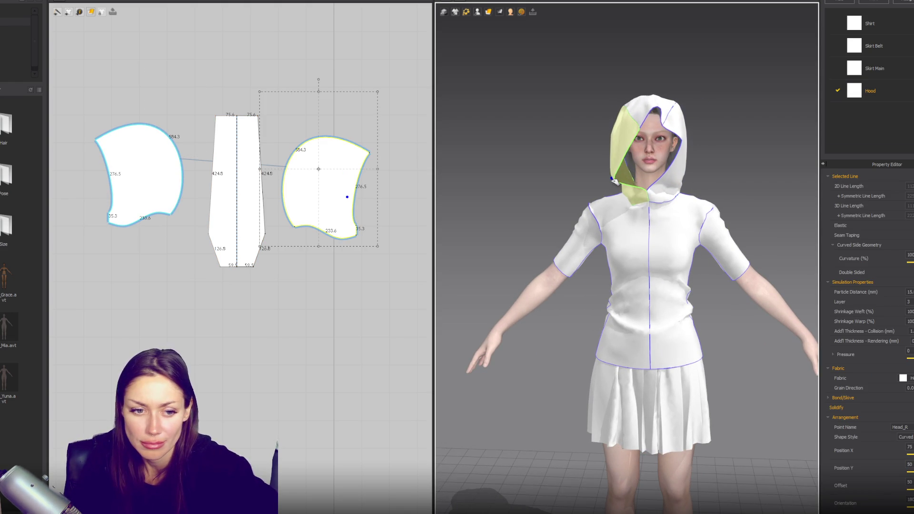
pyautogui.click(689, 183)
pyautogui.moveTo(689, 183)
pyautogui.mouseDown(button='right')
pyautogui.moveTo(625, 185)
pyautogui.moveTo(766, 203)
pyautogui.mouseUp(button='right')
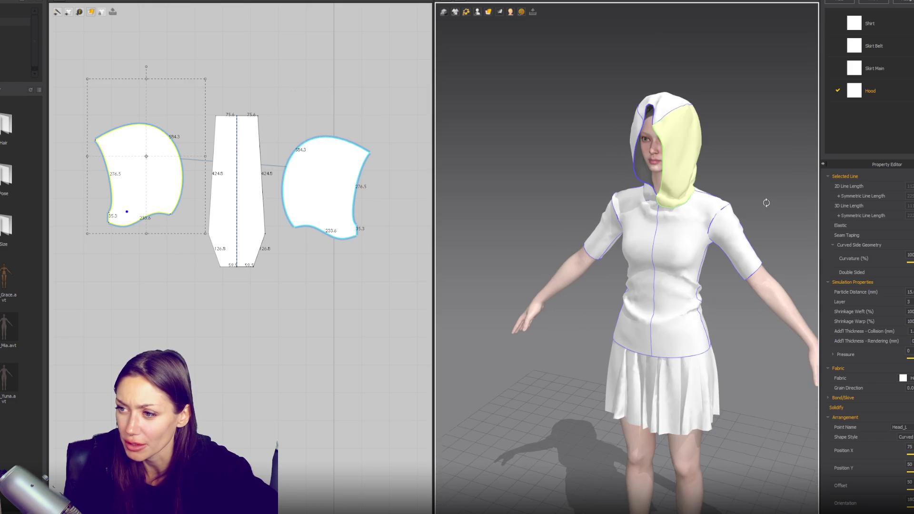
pyautogui.click(687, 150)
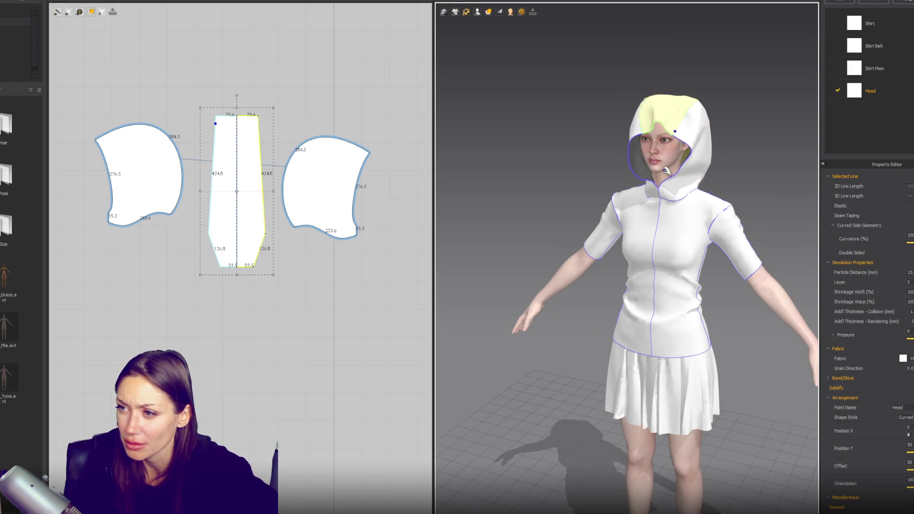
pyautogui.moveTo(666, 170); pyautogui.dragTo(351, 152, button='right')
# Curve the side panels' tops to 596.0, narrow the centre strip's top to 45.0, and delete the corner point
pyautogui.moveTo(370, 156)
pyautogui.mouseDown()
pyautogui.moveTo(279, 86)
pyautogui.moveTo(302, 86)
pyautogui.moveTo(293, 81)
pyautogui.moveTo(299, 116)
pyautogui.moveTo(291, 114)
pyautogui.mouseUp()
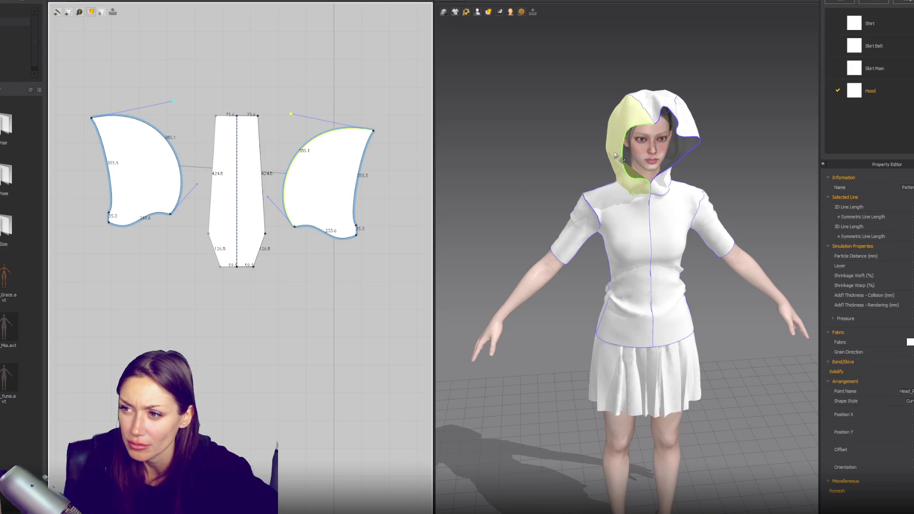
pyautogui.moveTo(290, 114); pyautogui.dragTo(271, 125)
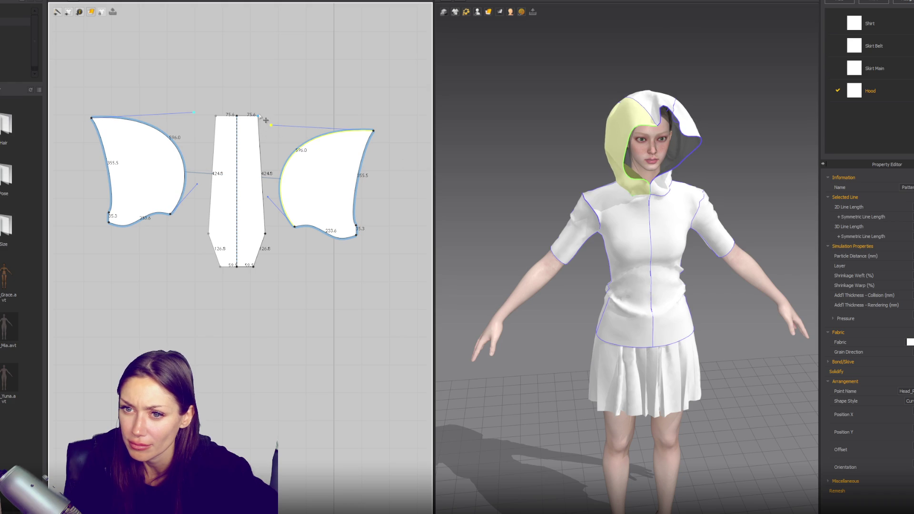
pyautogui.moveTo(260, 115); pyautogui.dragTo(249, 115)
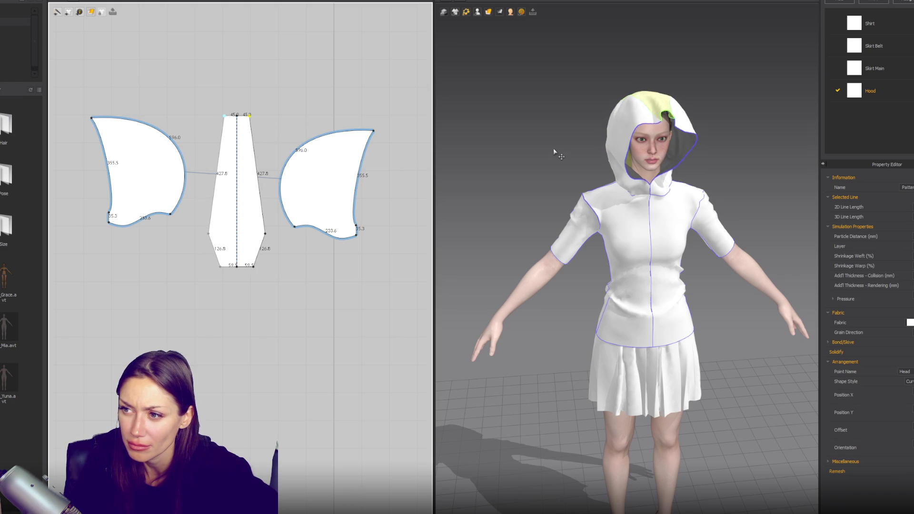
pyautogui.moveTo(554, 152); pyautogui.dragTo(631, 149, button='right')
pyautogui.click(630, 149)
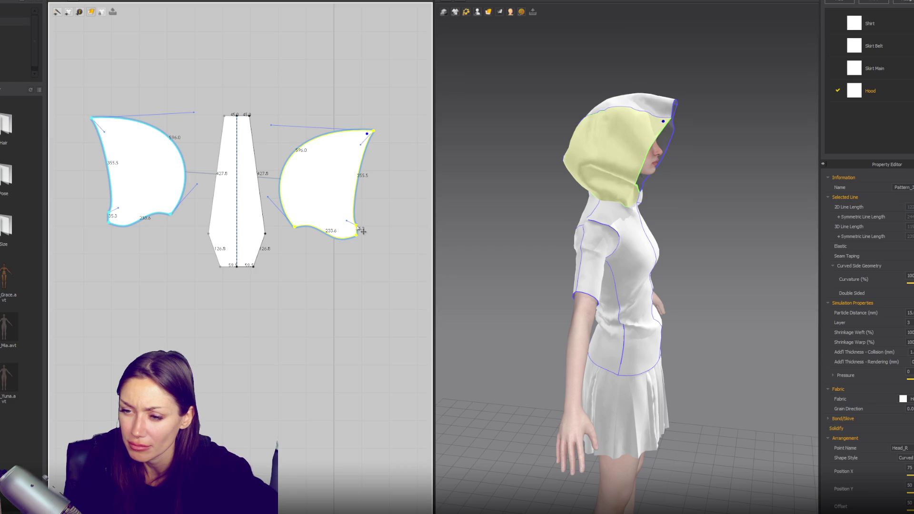
pyautogui.press('Delete')
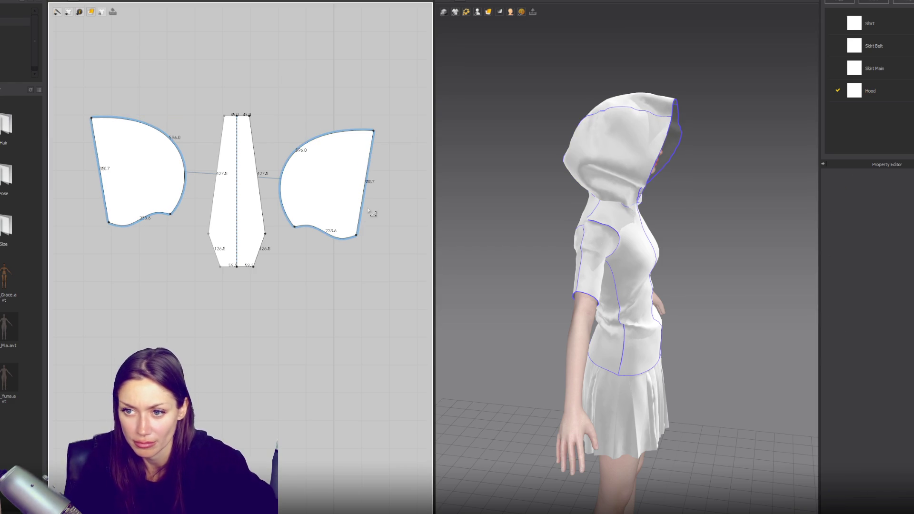
# Pull the right hood panel forward over the face and inspect the re-draped hood from several angles
pyautogui.moveTo(714, 210); pyautogui.dragTo(638, 211, button='right')
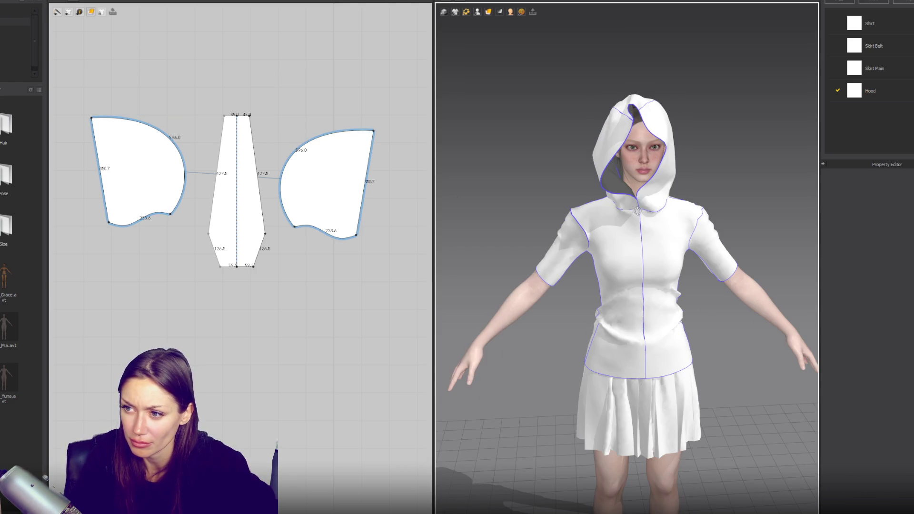
pyautogui.moveTo(662, 136); pyautogui.dragTo(619, 134)
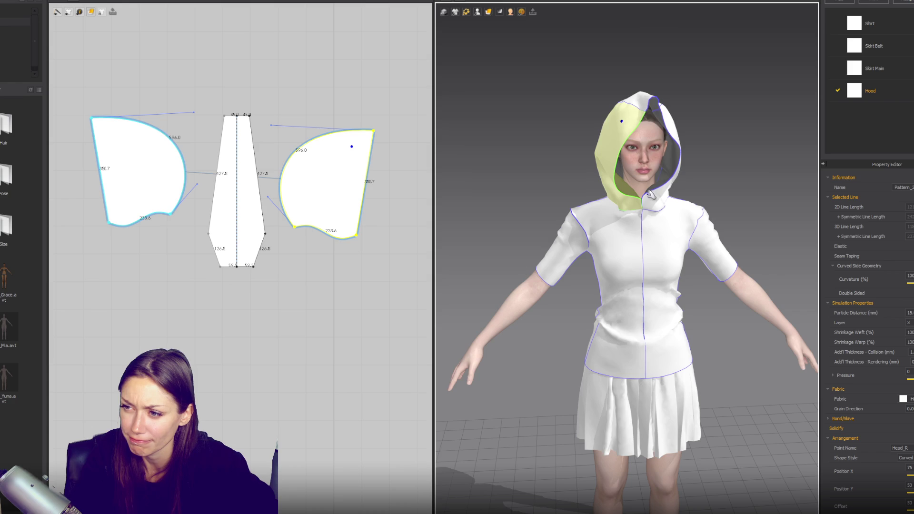
pyautogui.moveTo(577, 218)
pyautogui.mouseDown(button='right')
pyautogui.moveTo(694, 215)
pyautogui.moveTo(704, 302)
pyautogui.moveTo(728, 192)
pyautogui.moveTo(785, 204)
pyautogui.mouseUp(button='right')
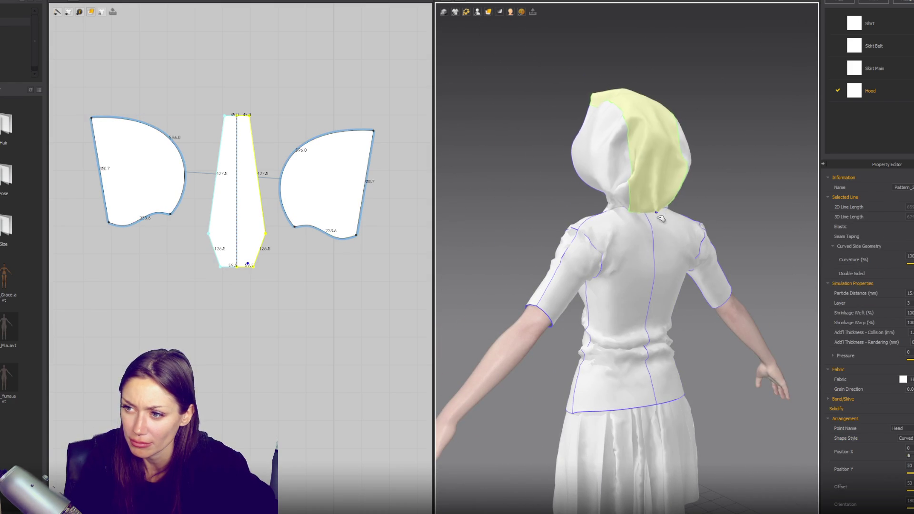
pyautogui.moveTo(666, 212); pyautogui.dragTo(710, 214, button='right')
pyautogui.click(631, 196)
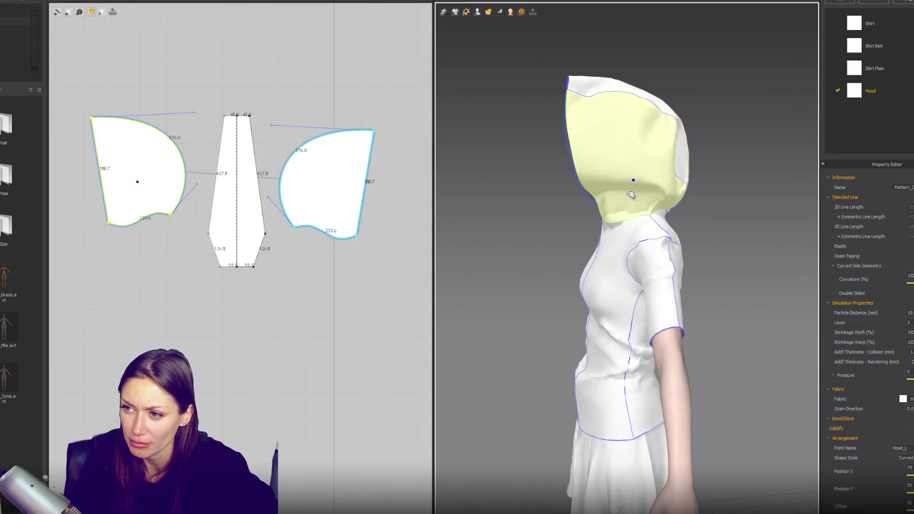
pyautogui.click(585, 93)
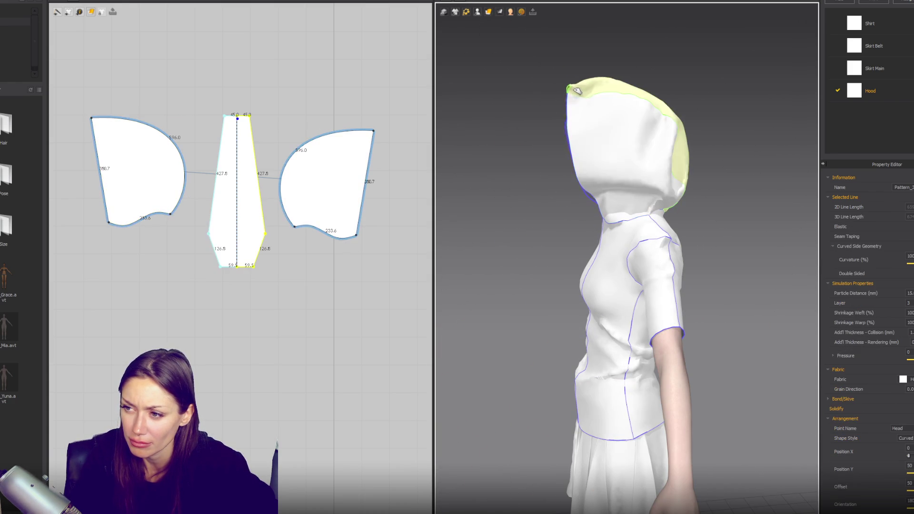
pyautogui.click(245, 116)
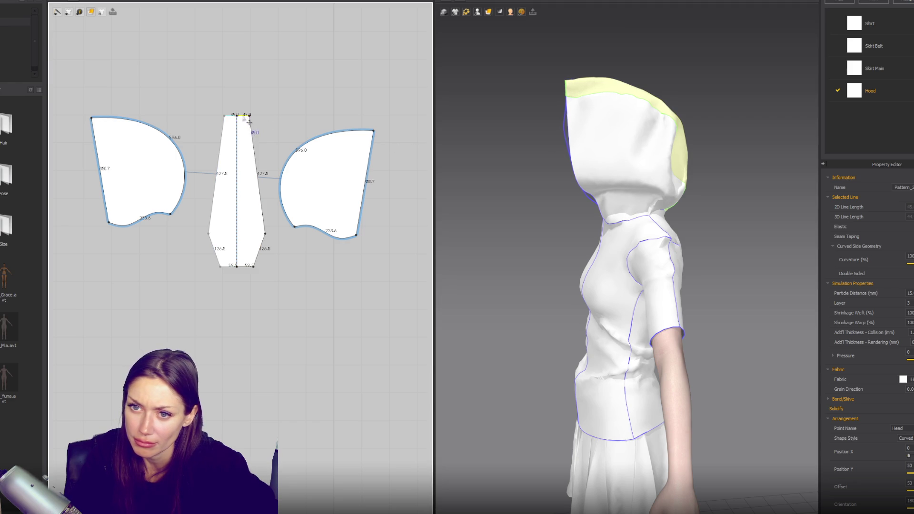